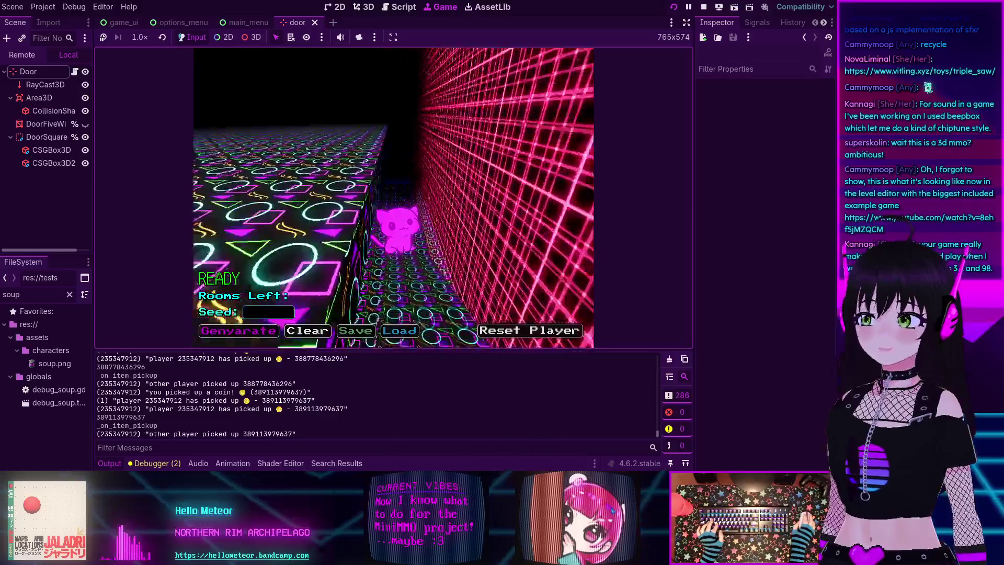
# Step: Walk the cat through the doorway into the cyan room, then into the magenta room
pyautogui.press('Right')
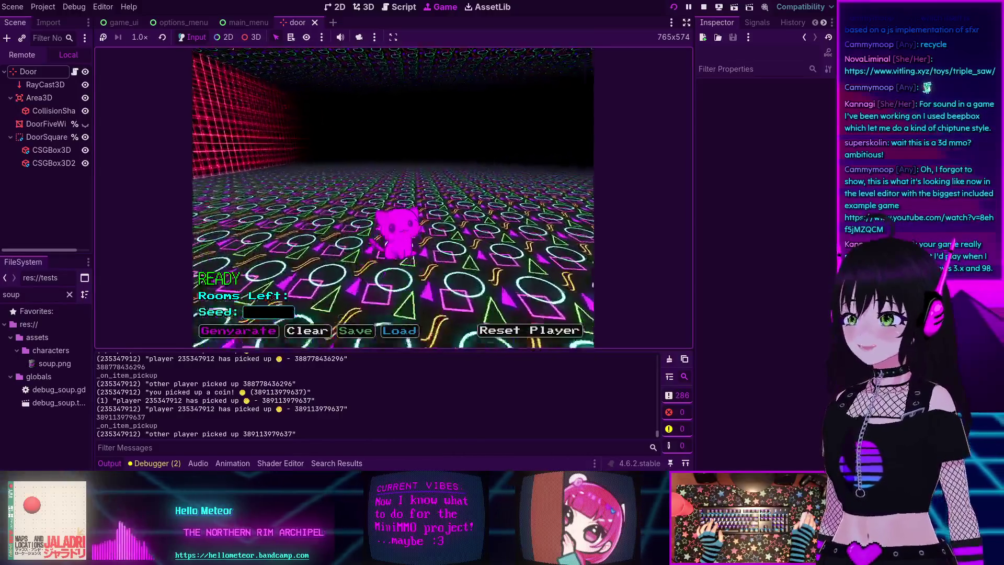
pyautogui.press('Left')
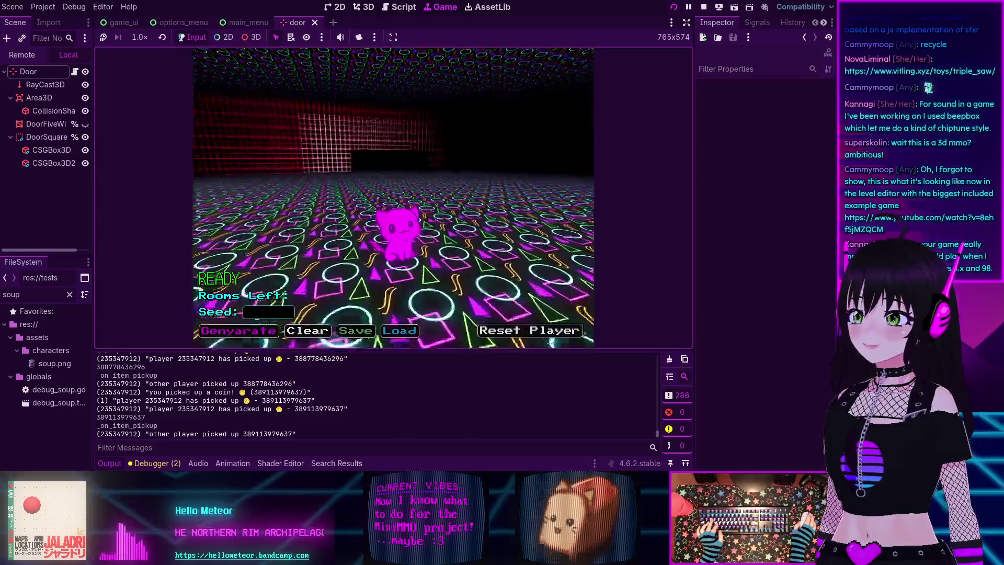
pyautogui.press('Right')
pyautogui.press('Up')
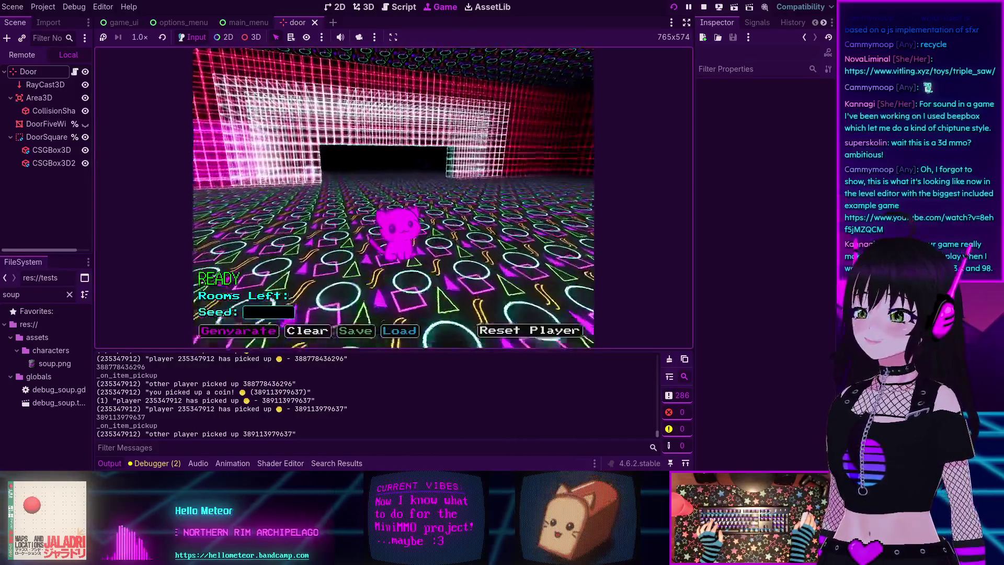
pyautogui.press('Up')
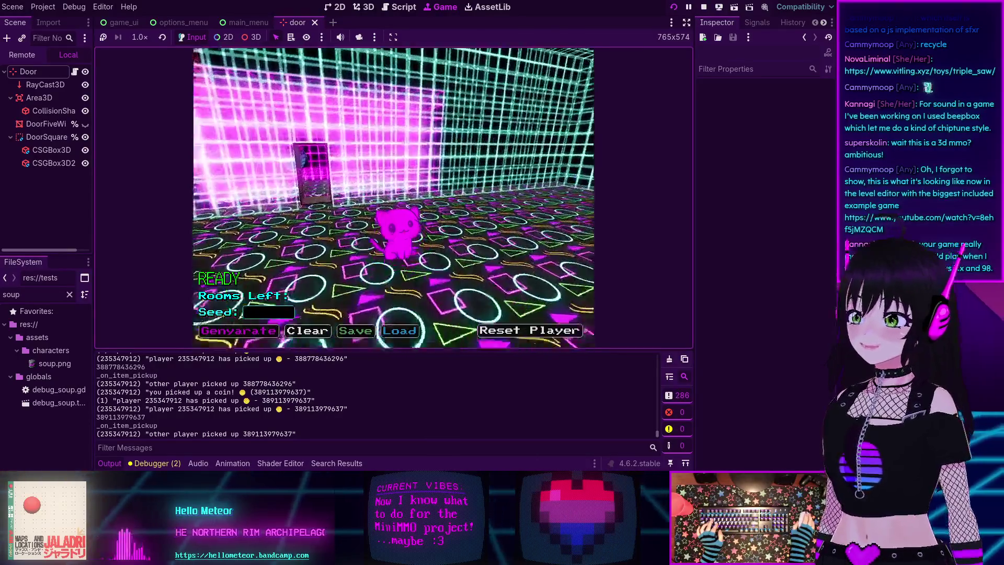
pyautogui.press('Up')
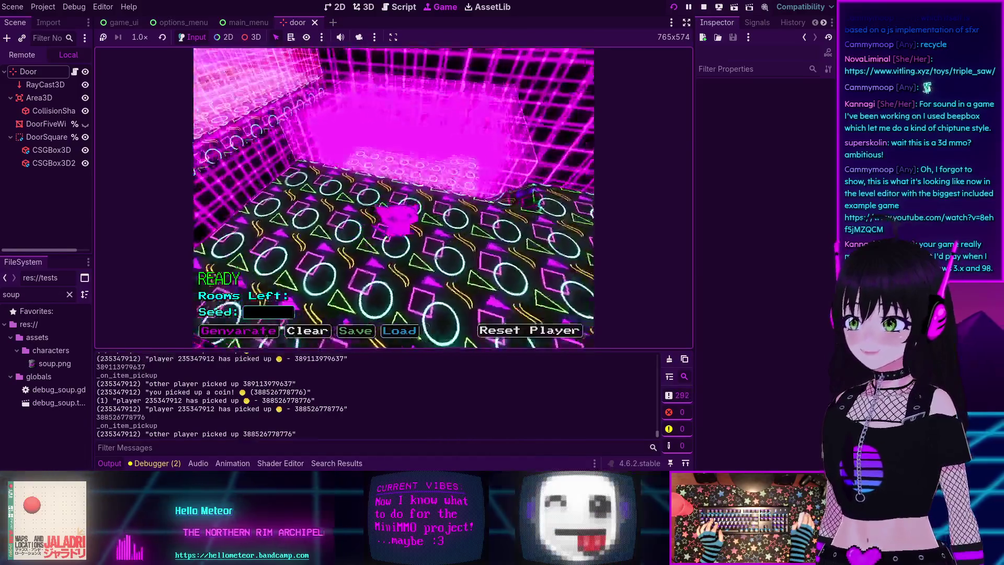
pyautogui.press('Up')
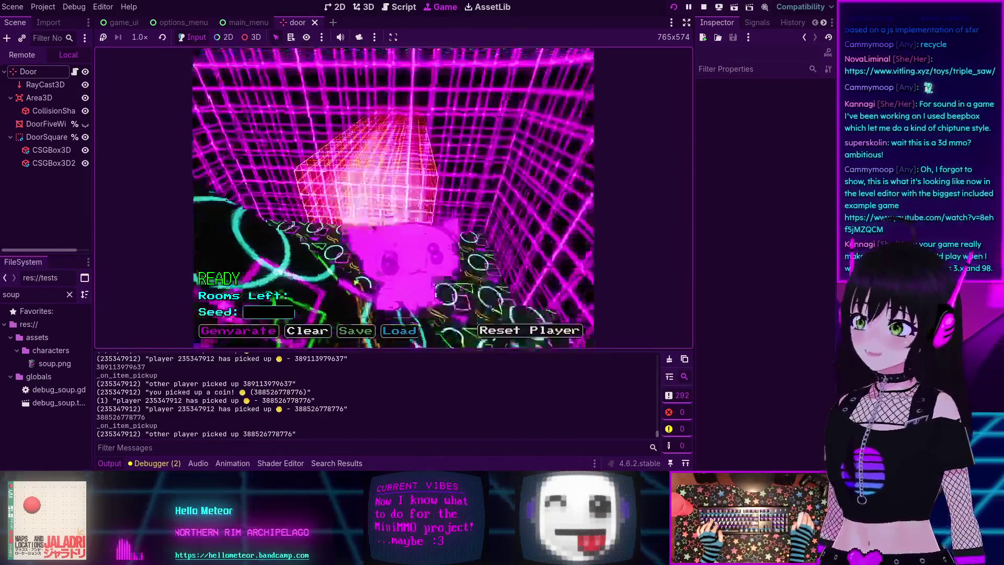
pyautogui.press('Up')
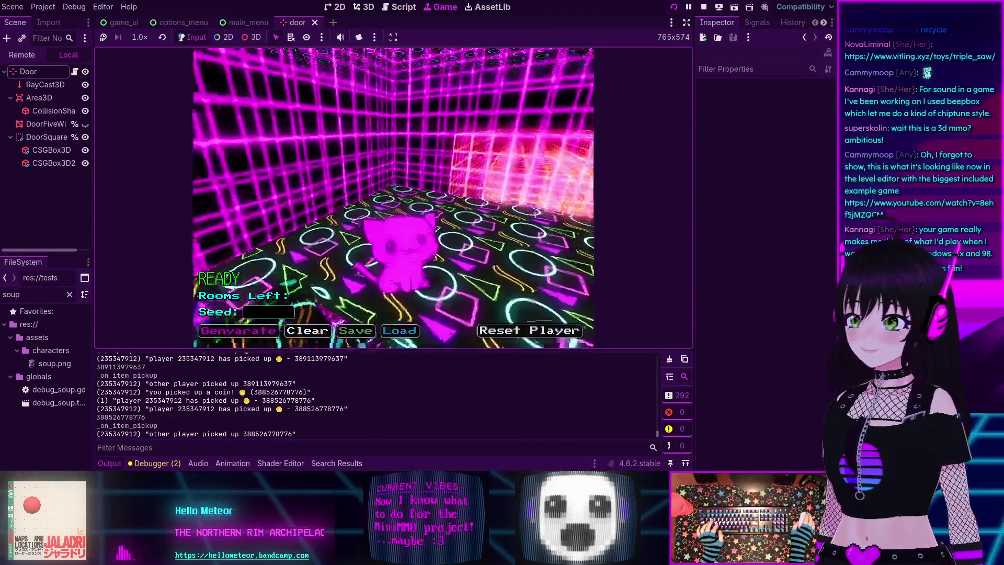
pyautogui.press('Left')
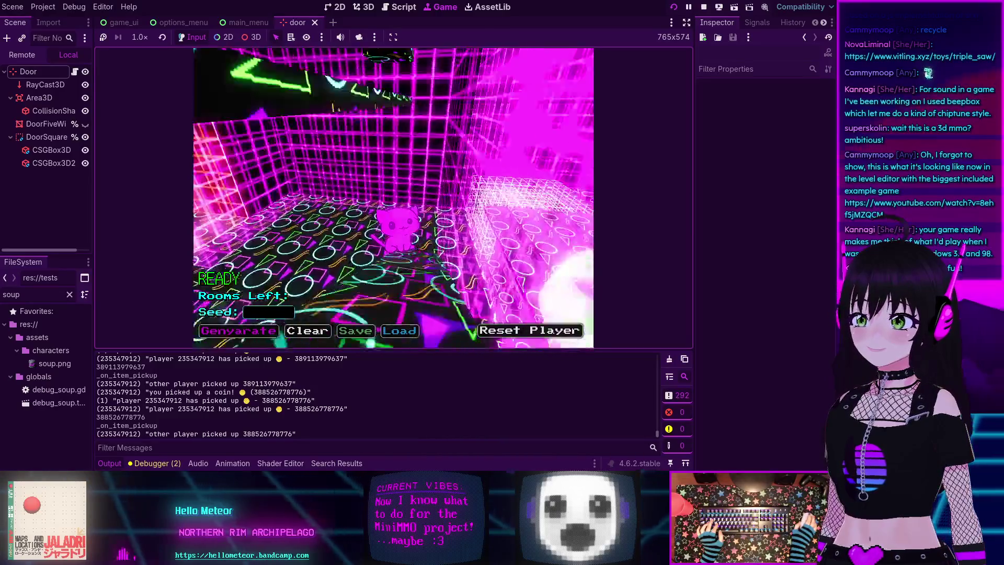
# Step: Walk the cat down the orange corridor, then stop the game and return to floor.gd
pyautogui.press('Up')
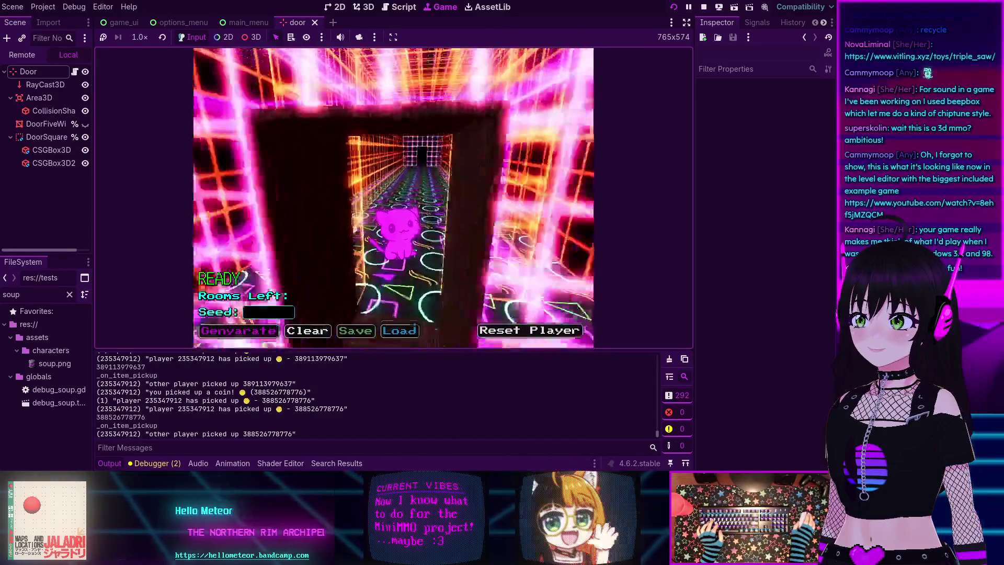
pyautogui.press('Up')
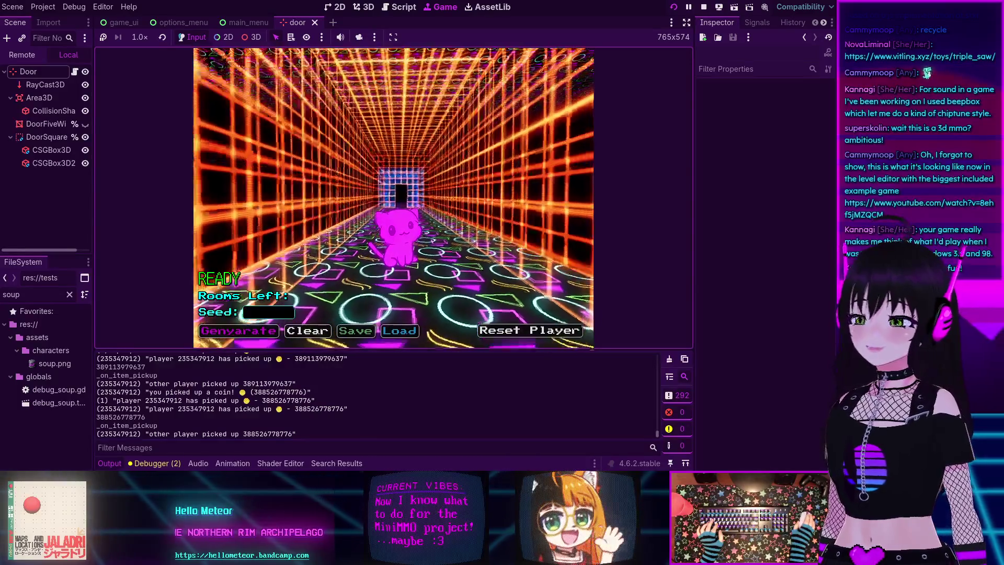
pyautogui.press('Left')
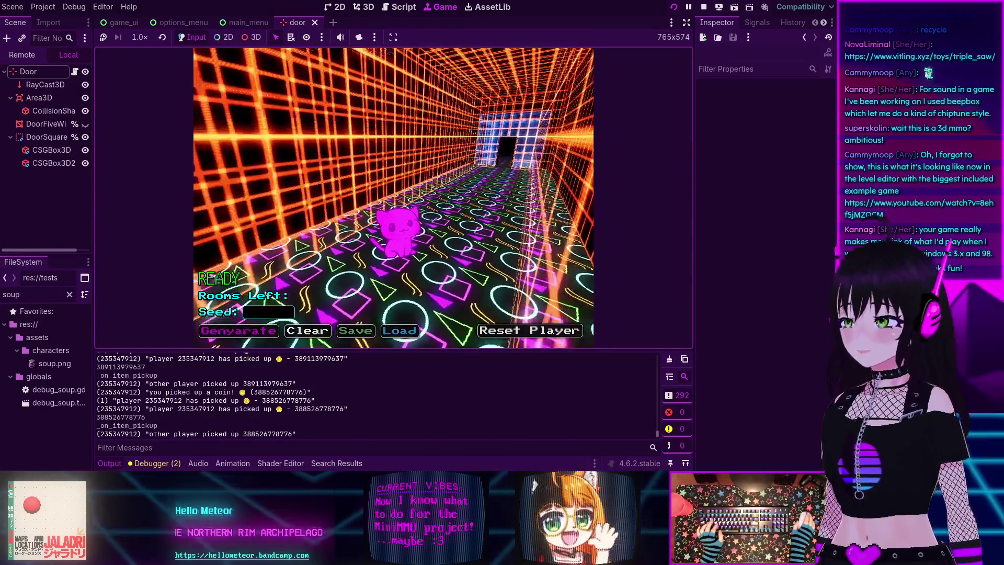
pyautogui.press('Left')
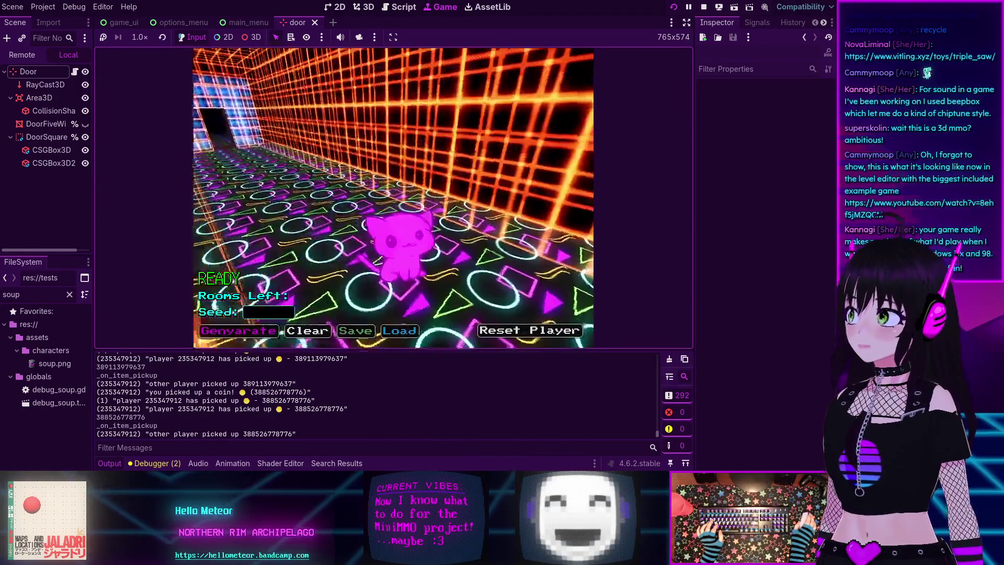
pyautogui.press('Left')
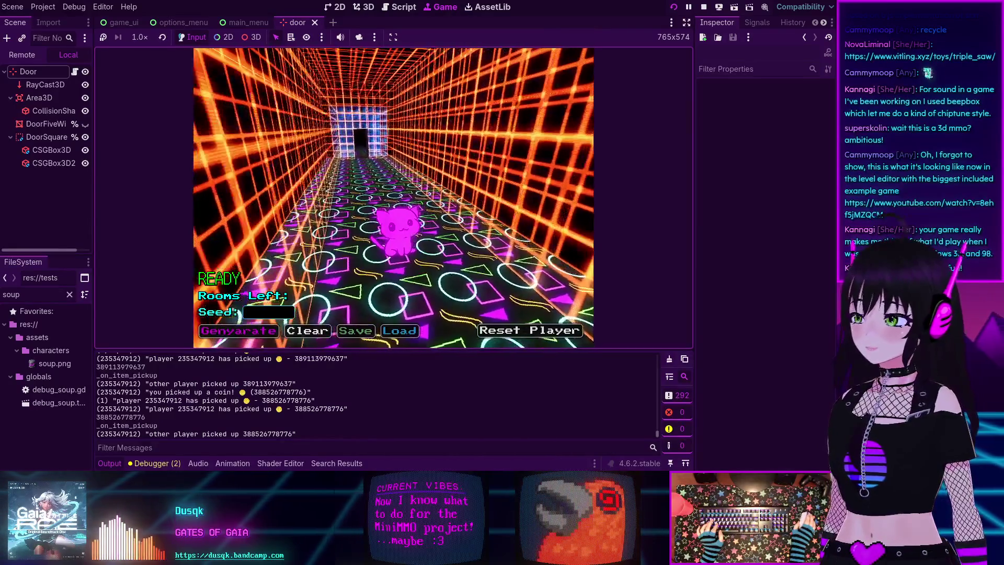
pyautogui.press('Left')
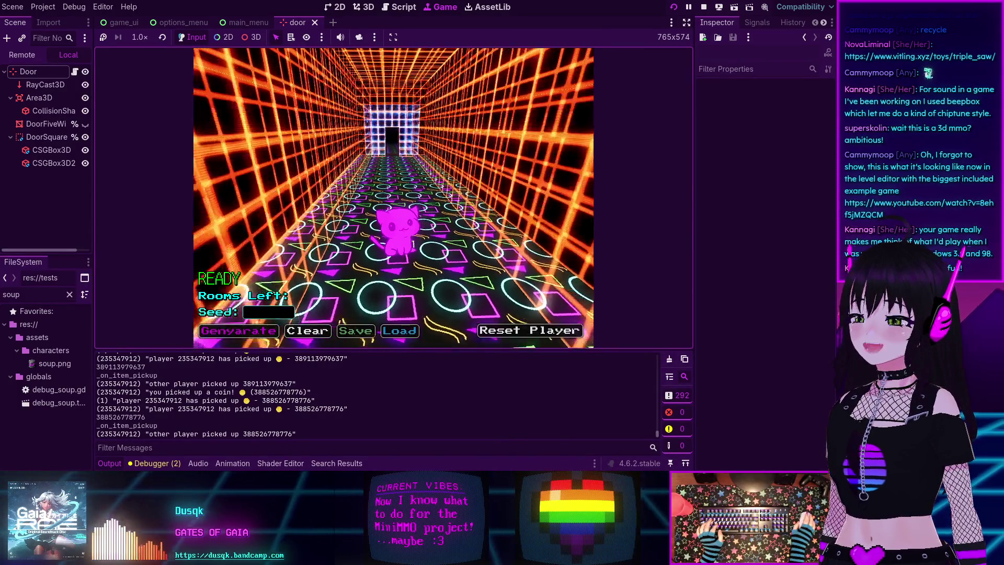
pyautogui.click(703, 8)
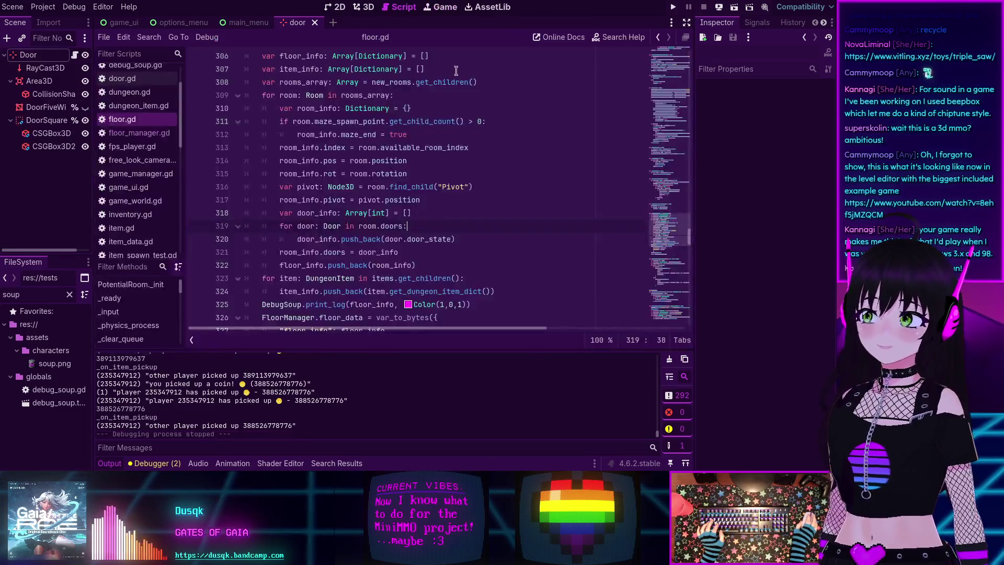
# Step: Relaunch the game and join the server at localhost port 7555
pyautogui.click(672, 7)
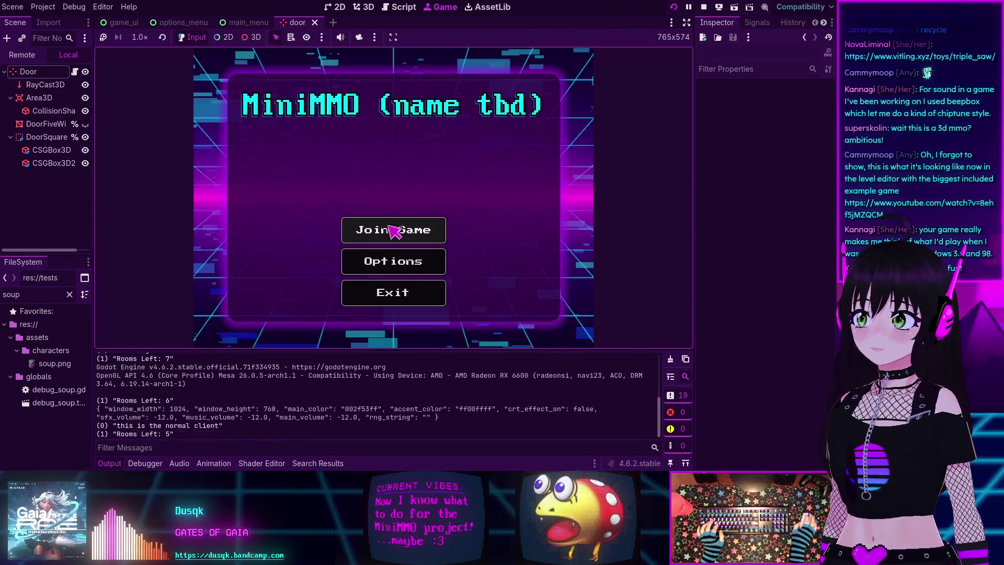
pyautogui.click(391, 227)
pyautogui.scroll(-1, 394, 246)
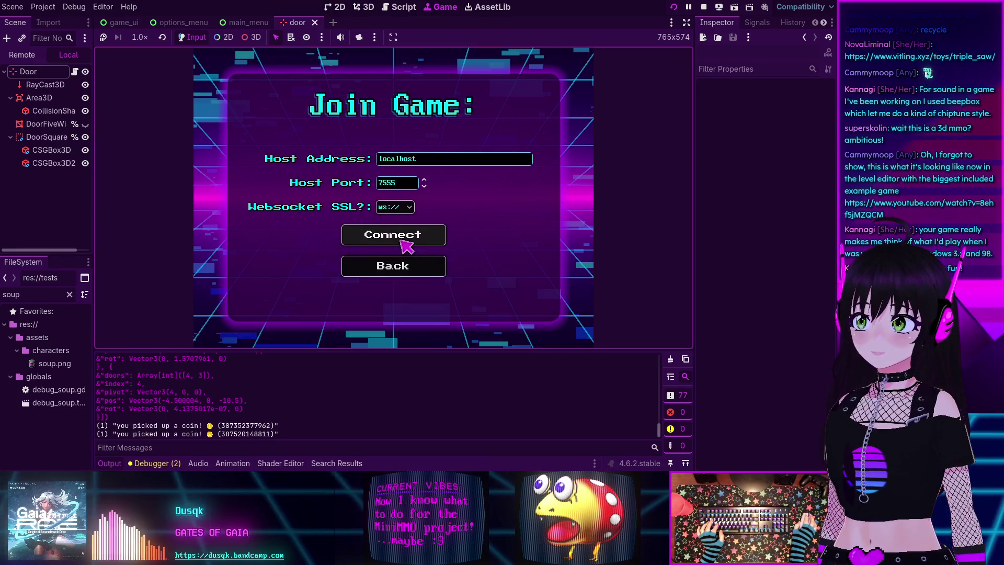
pyautogui.click(401, 240)
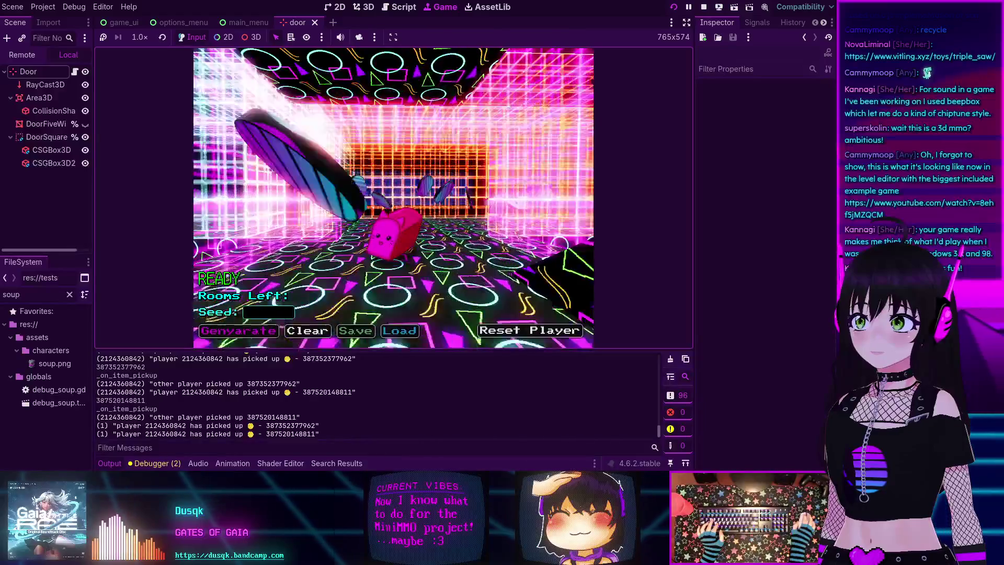
# Step: Walk the cat down the corridor collecting coins, into the next room and back, then stop the game
pyautogui.press('w')
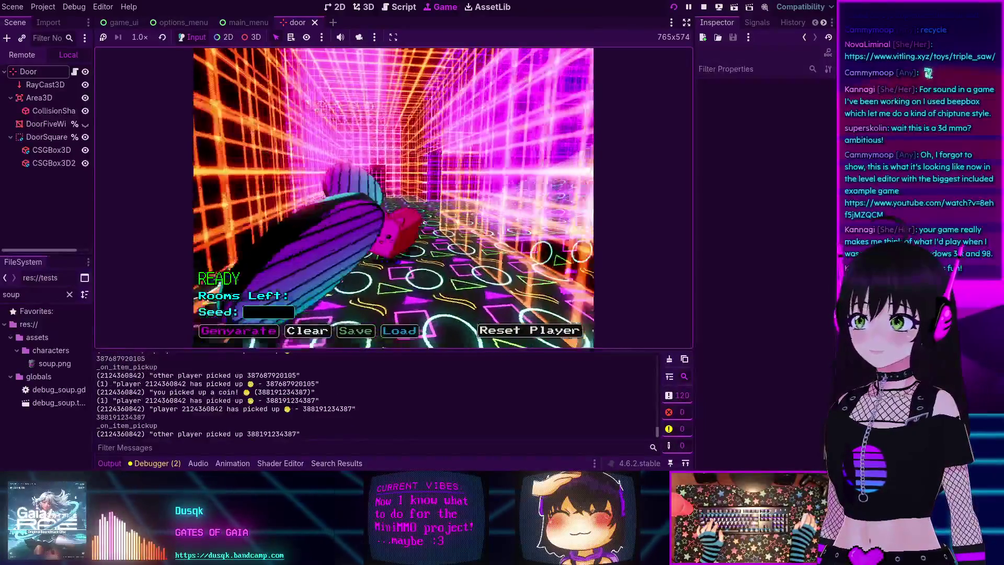
pyautogui.press('a')
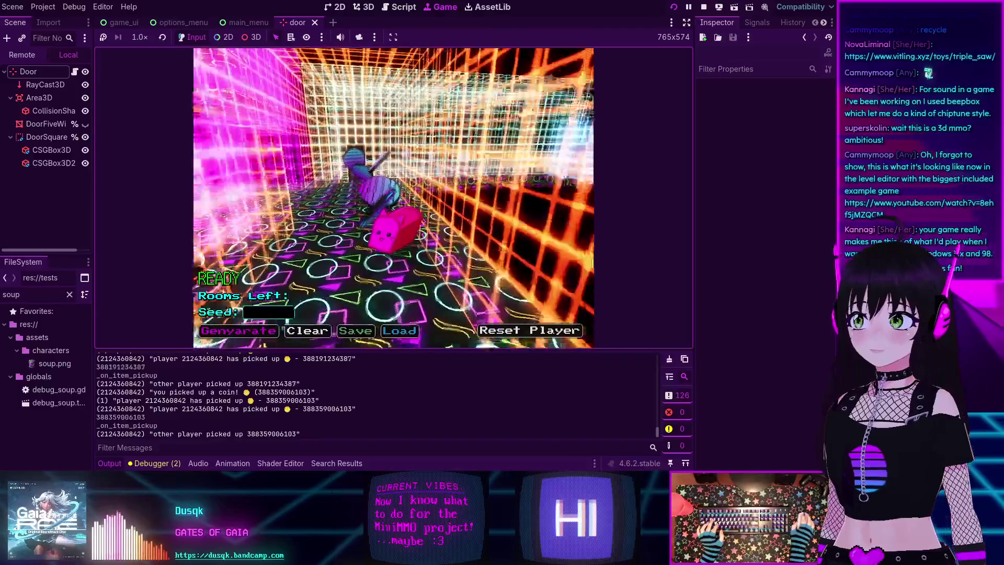
pyautogui.press('a')
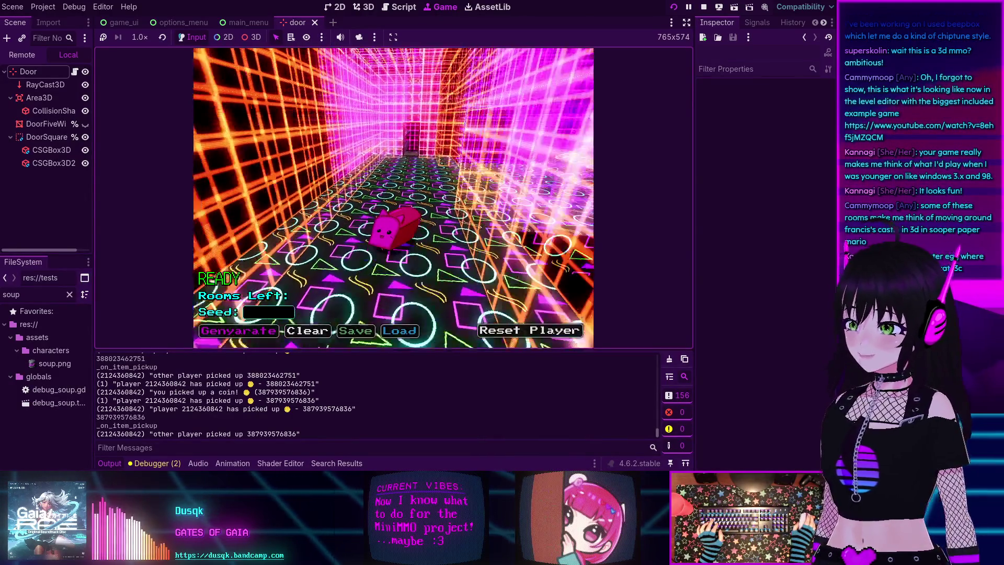
pyautogui.press('w')
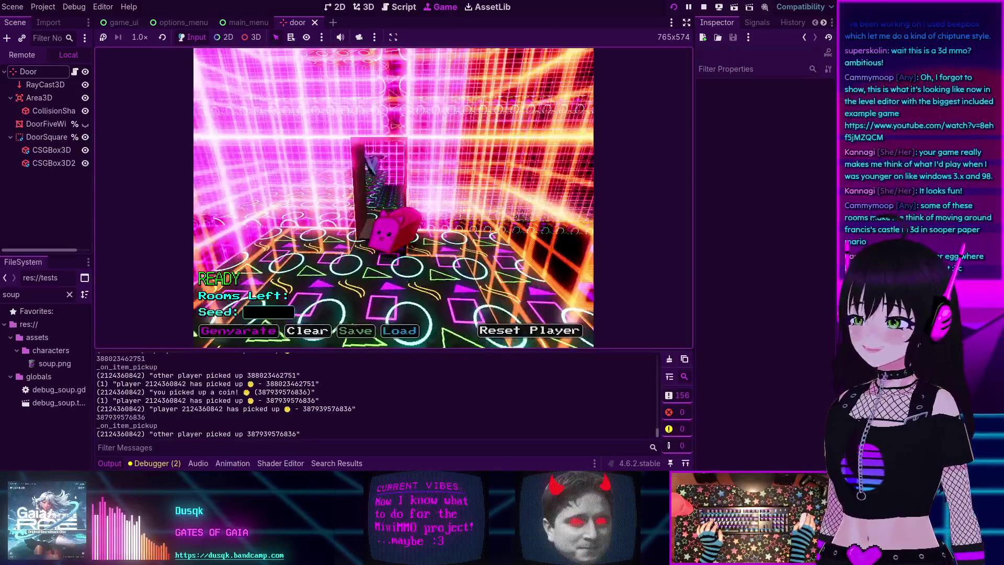
pyautogui.press('w')
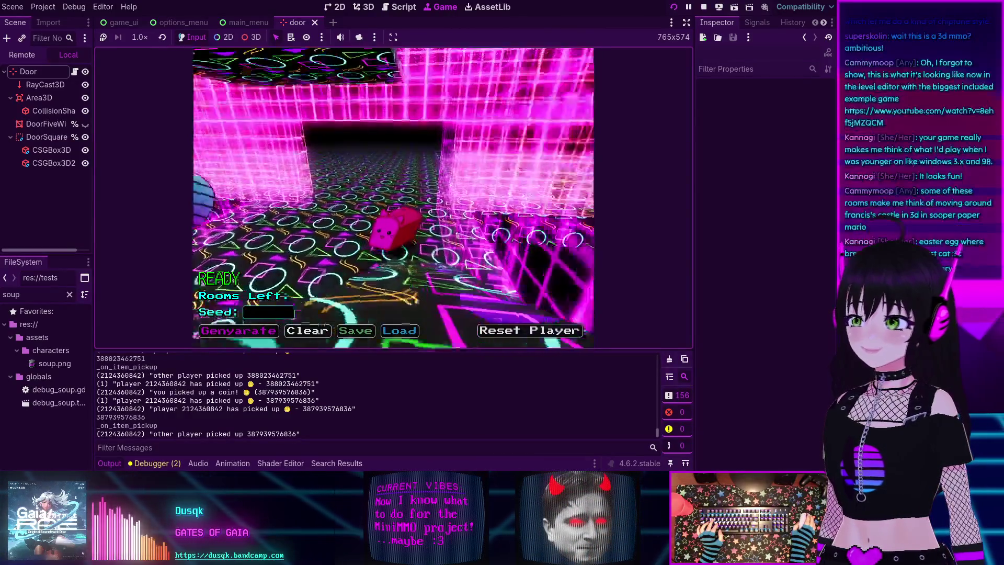
pyautogui.press('s')
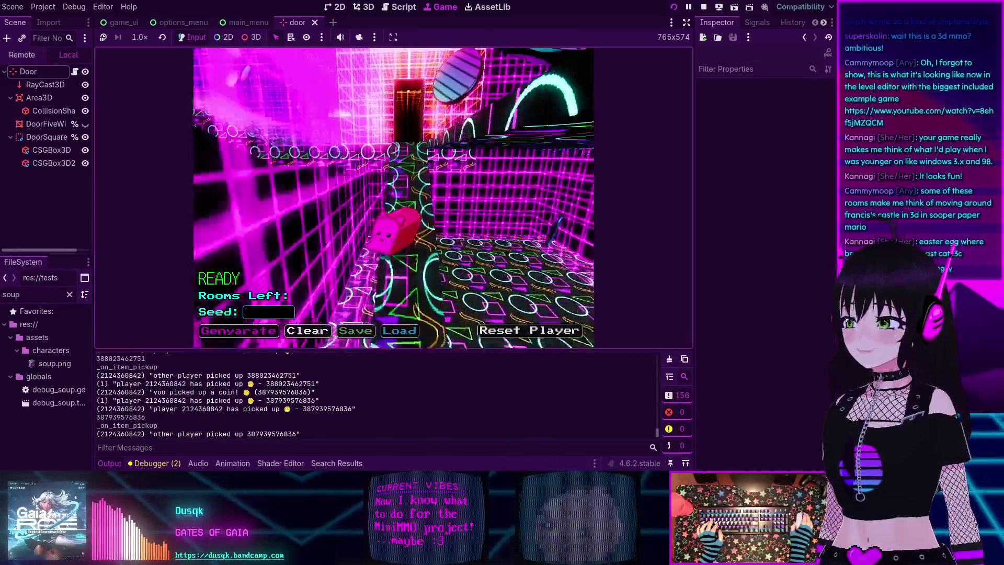
pyautogui.press('s')
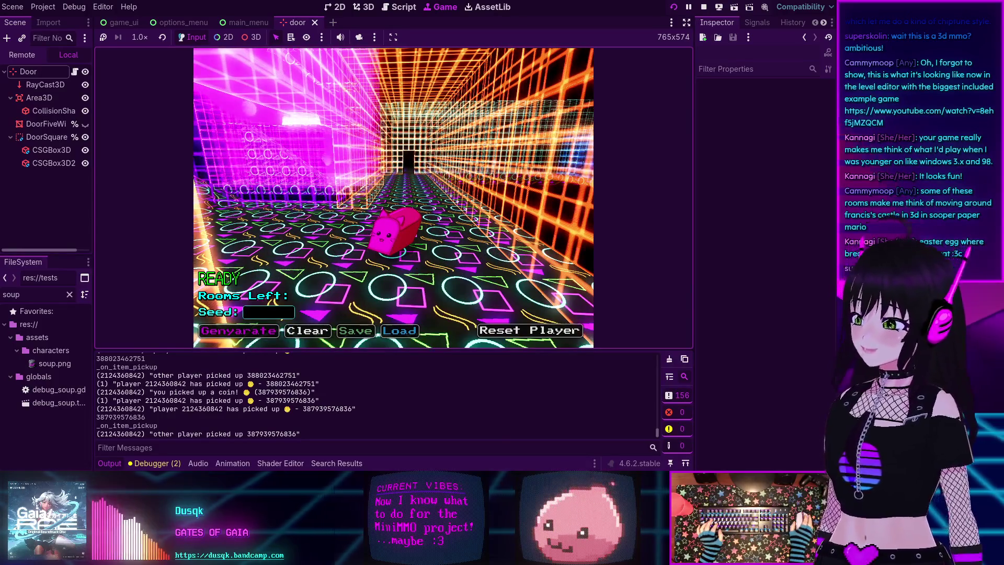
pyautogui.press('a')
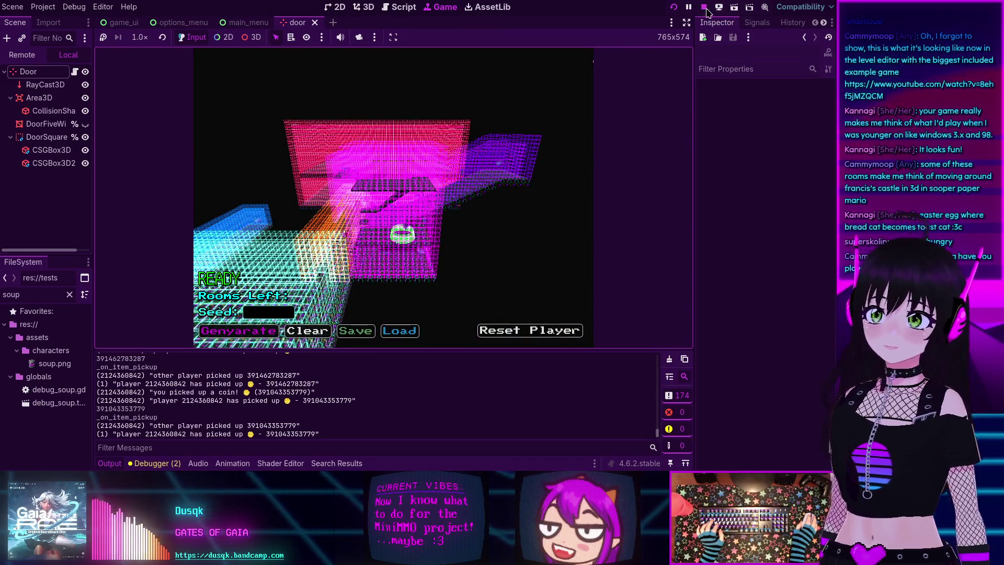
pyautogui.press('F8')
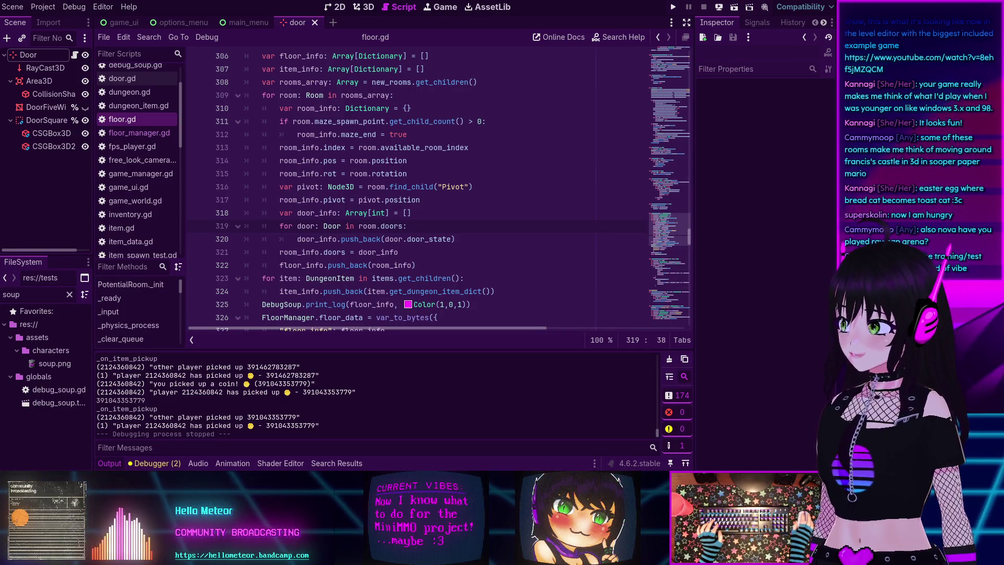
pyautogui.click(449, 251)
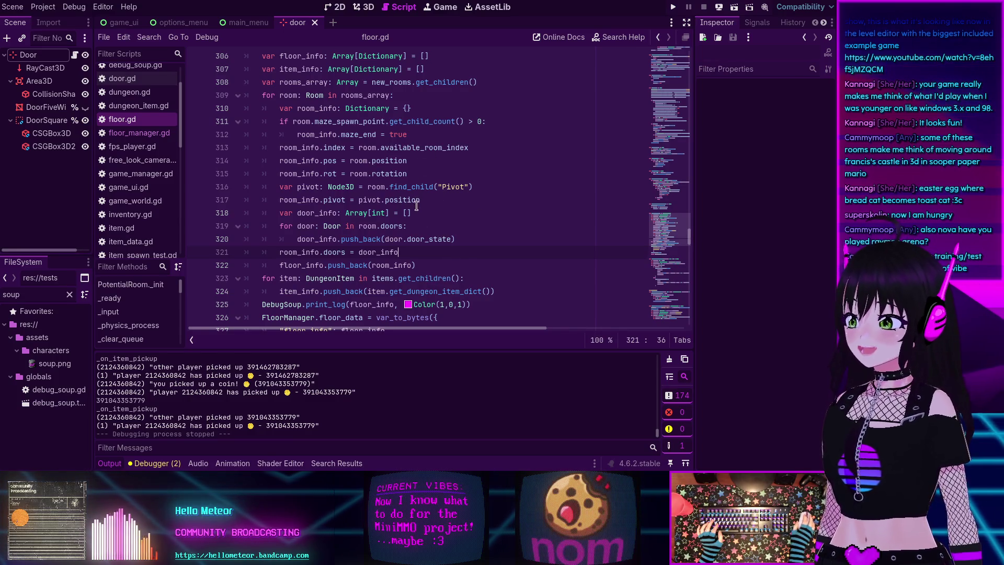
pyautogui.moveTo(419, 201)
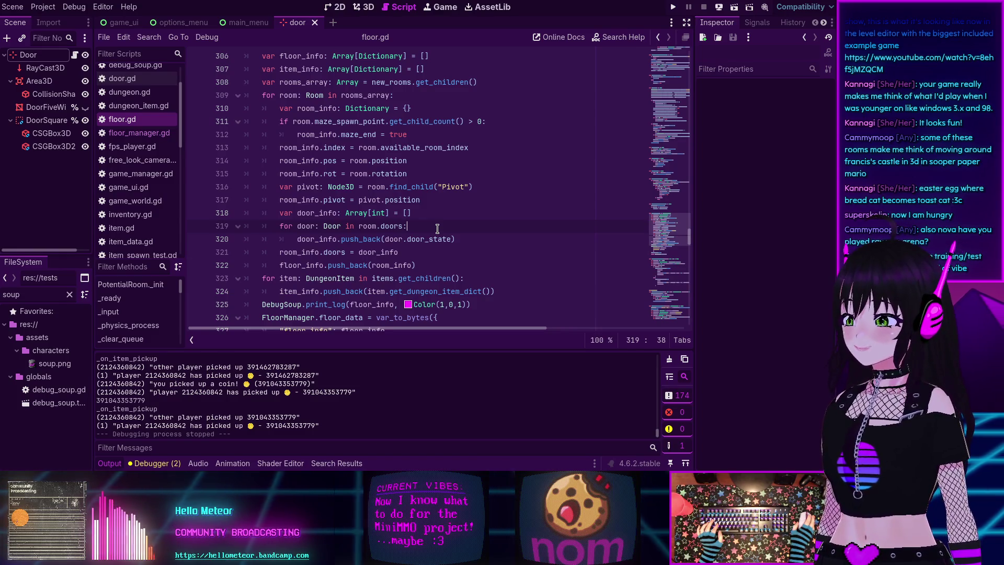
pyautogui.scroll(10, 437, 228)
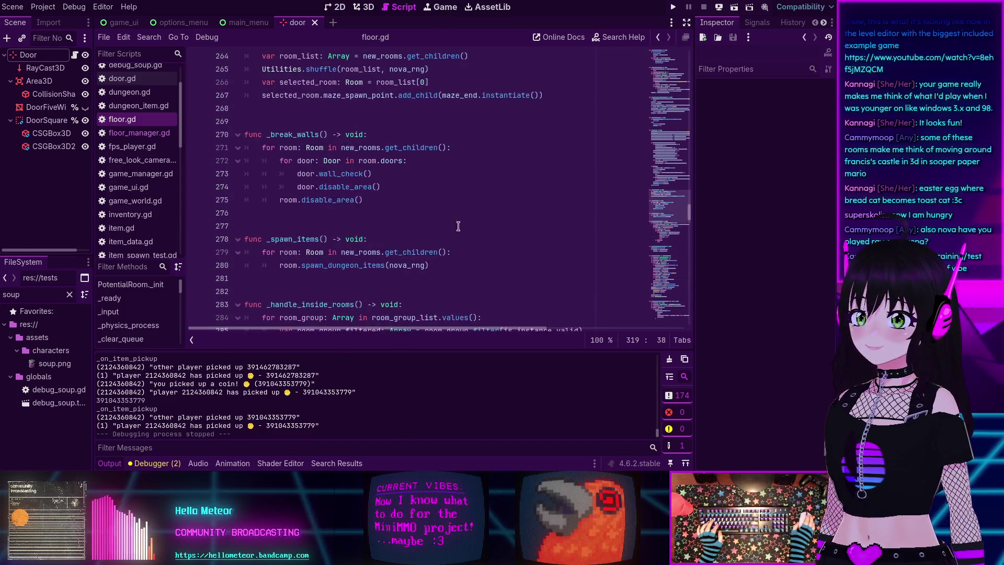
# Step: Scroll floor.gd to _get_floor_info and collapse the Output panel for a taller code view
pyautogui.moveTo(661, 211)
pyautogui.mouseDown()
pyautogui.moveTo(663, 159)
pyautogui.moveTo(654, 195)
pyautogui.moveTo(650, 172)
pyautogui.mouseUp()
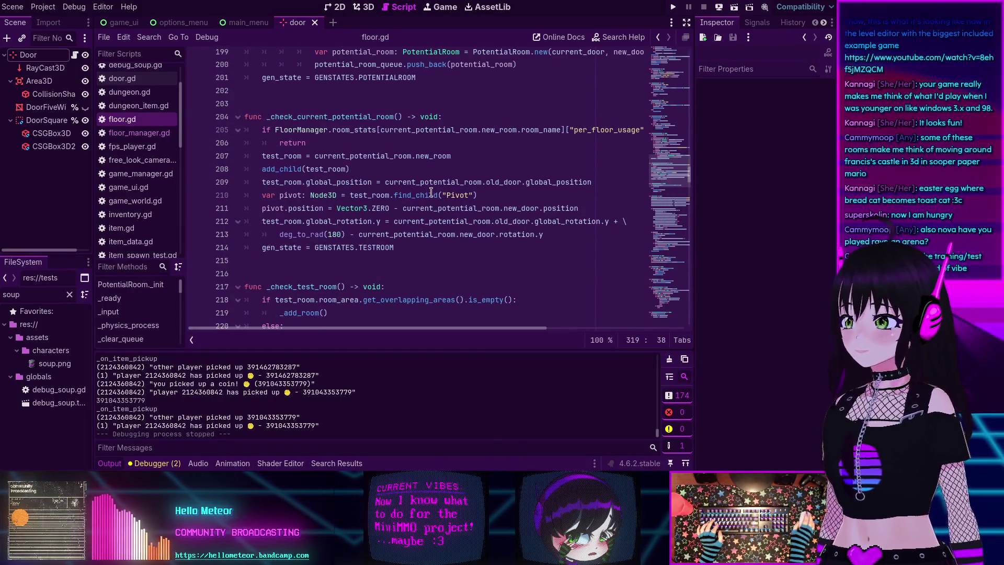
pyautogui.scroll(5, 412, 201)
pyautogui.scroll(-6, 411, 202)
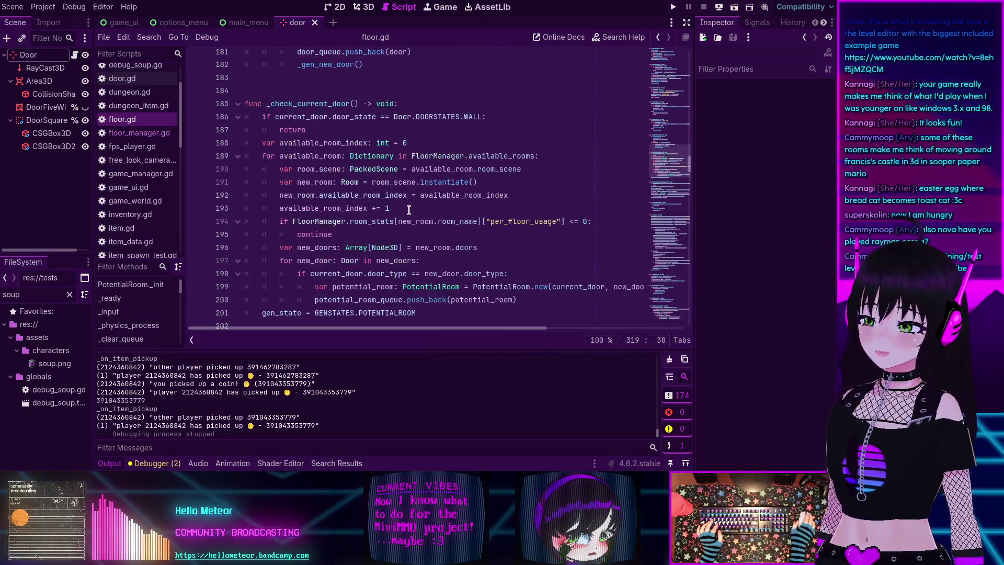
pyautogui.scroll(7, 412, 204)
pyautogui.scroll(-17, 413, 206)
pyautogui.scroll(-11, 413, 207)
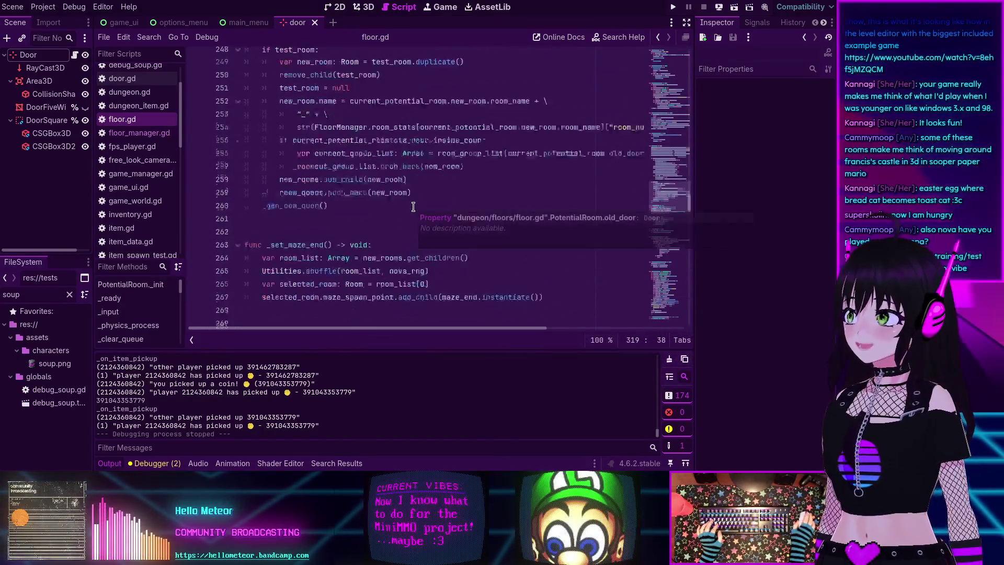
pyautogui.scroll(-19, 363, 185)
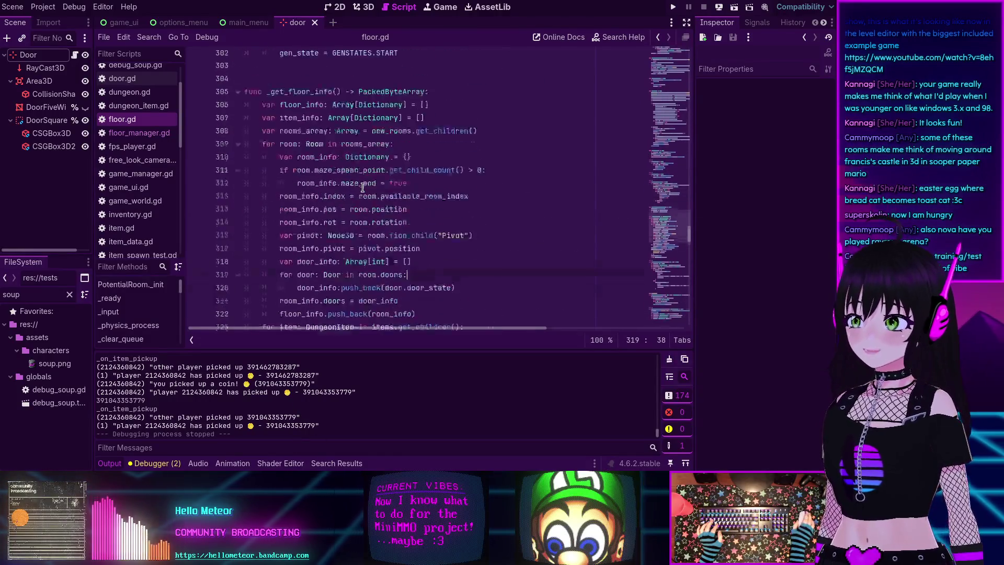
pyautogui.scroll(-3, 362, 187)
pyautogui.scroll(9, 362, 187)
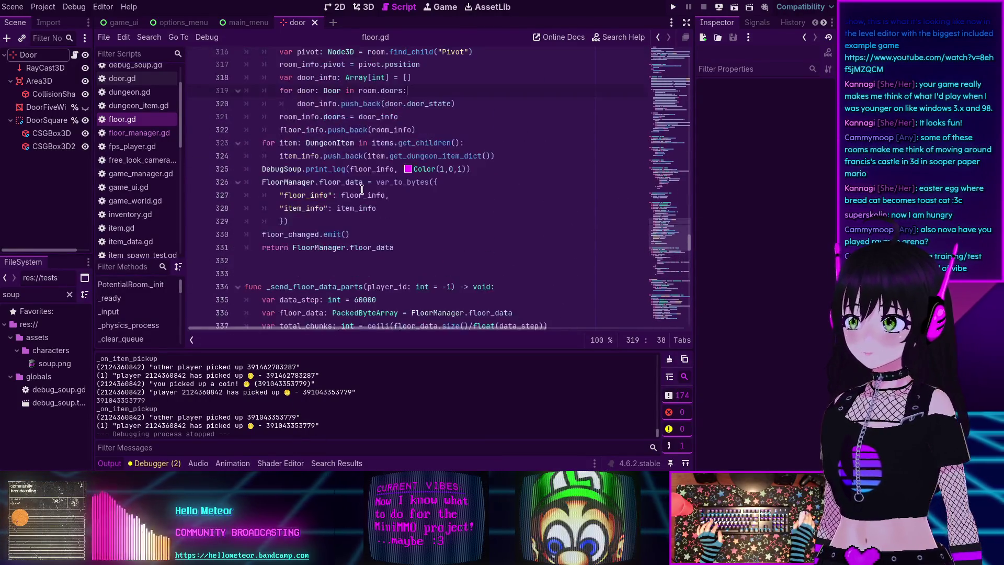
pyautogui.click(110, 463)
pyautogui.scroll(2, 301, 325)
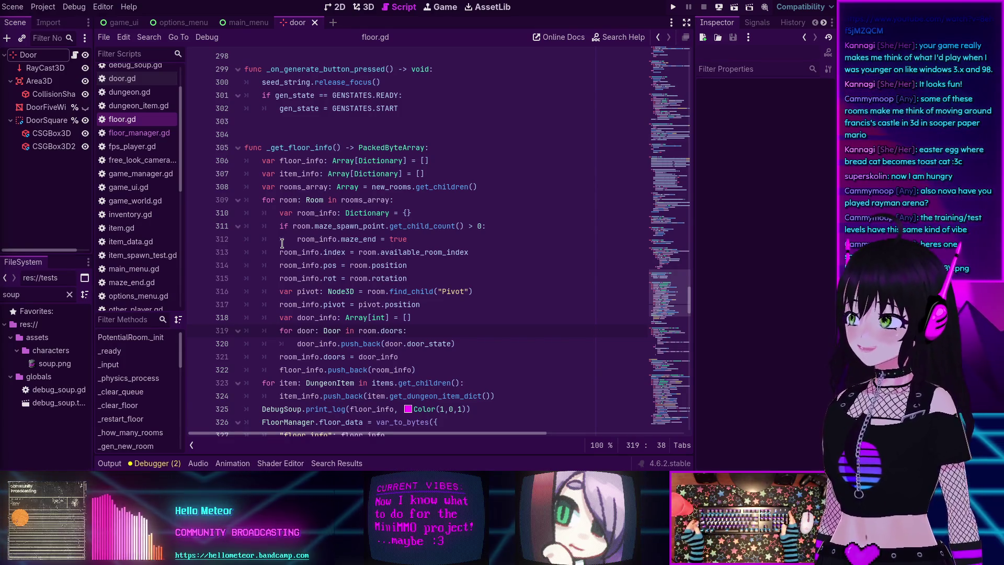
pyautogui.click(503, 225)
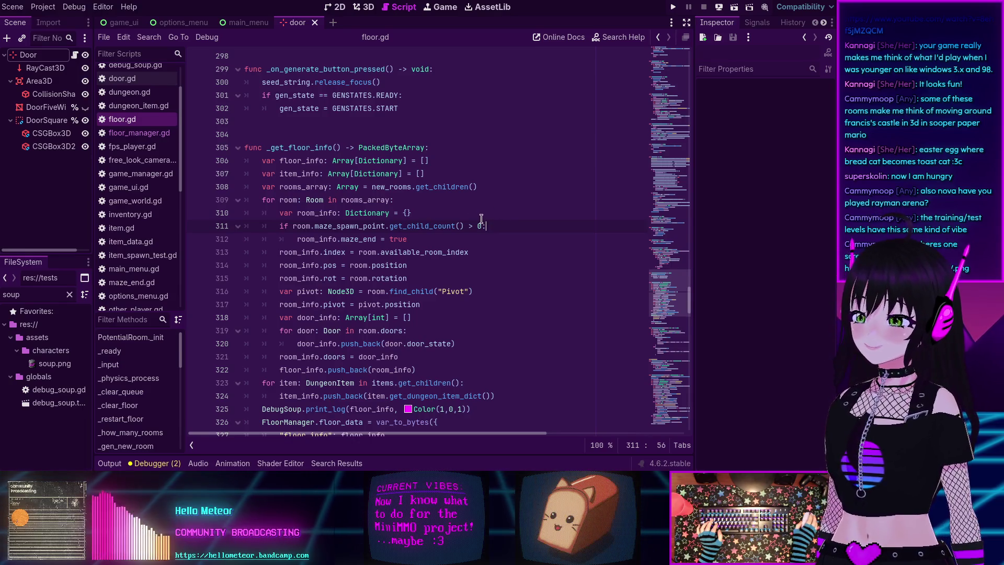
pyautogui.scroll(-2, 481, 219)
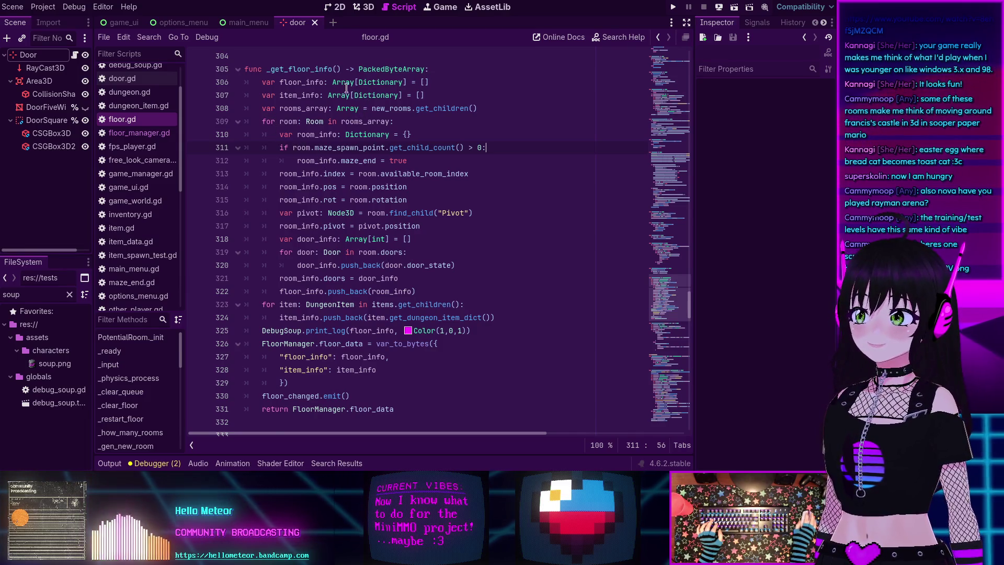
pyautogui.click(302, 124)
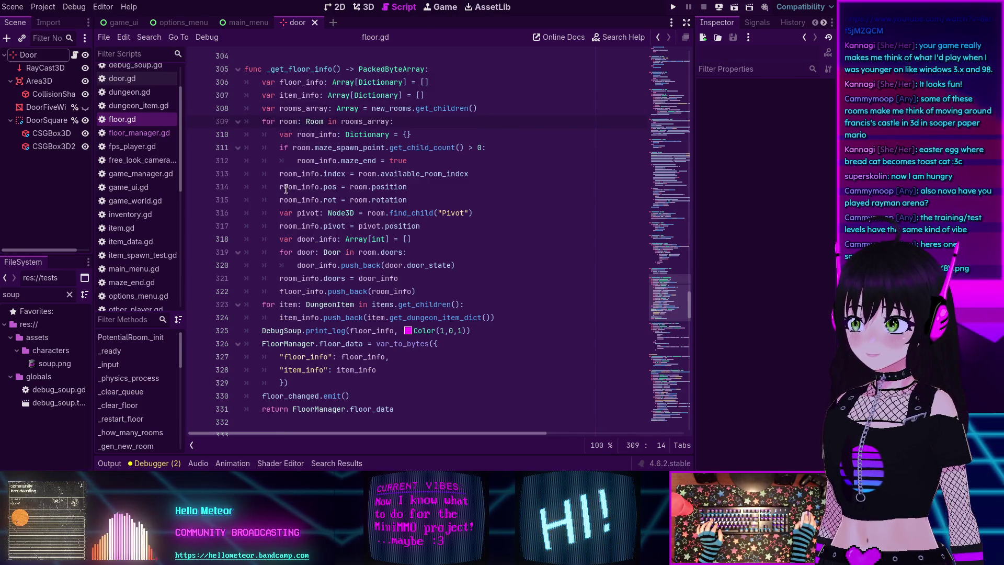
pyautogui.click(340, 175)
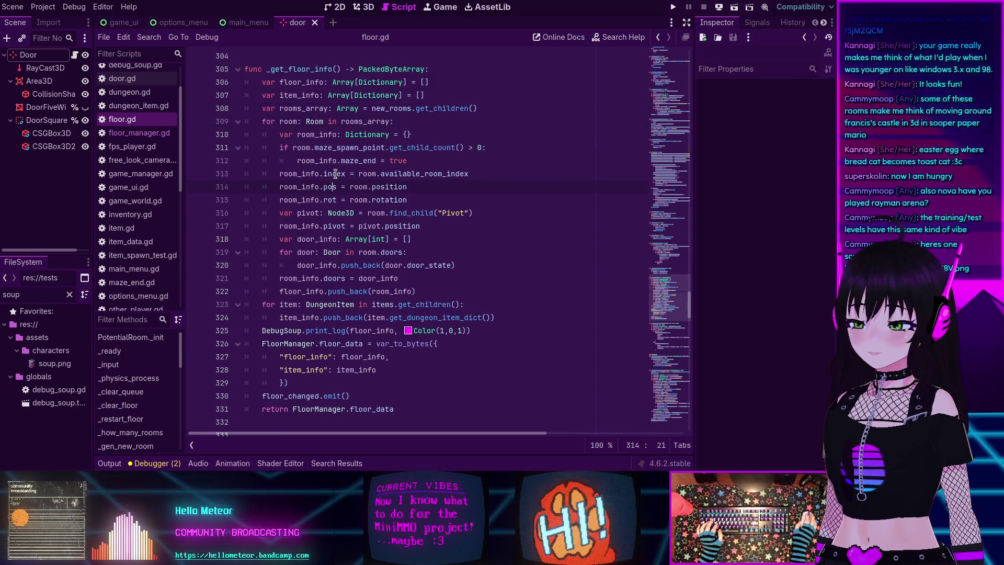
pyautogui.click(328, 187)
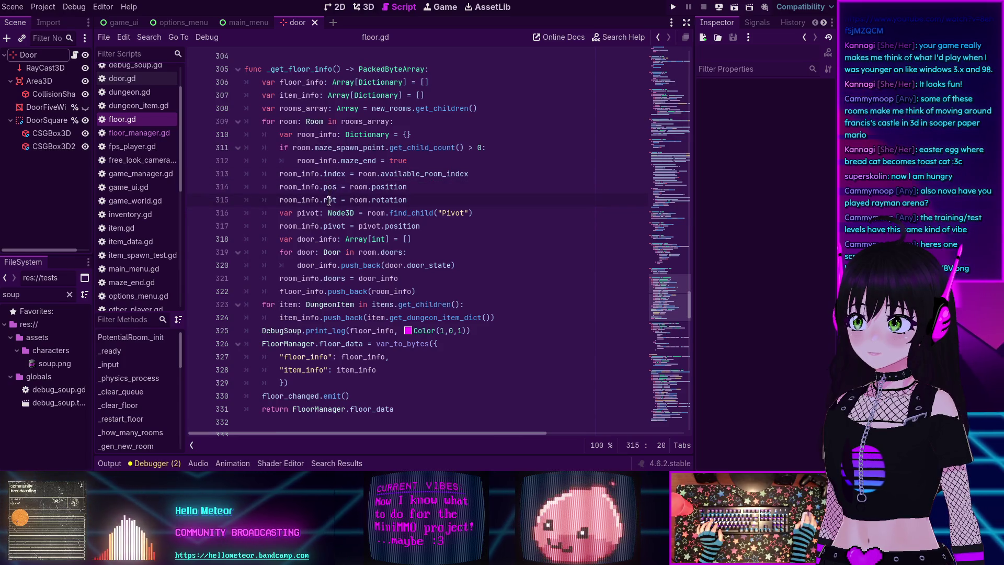
pyautogui.press('Down')
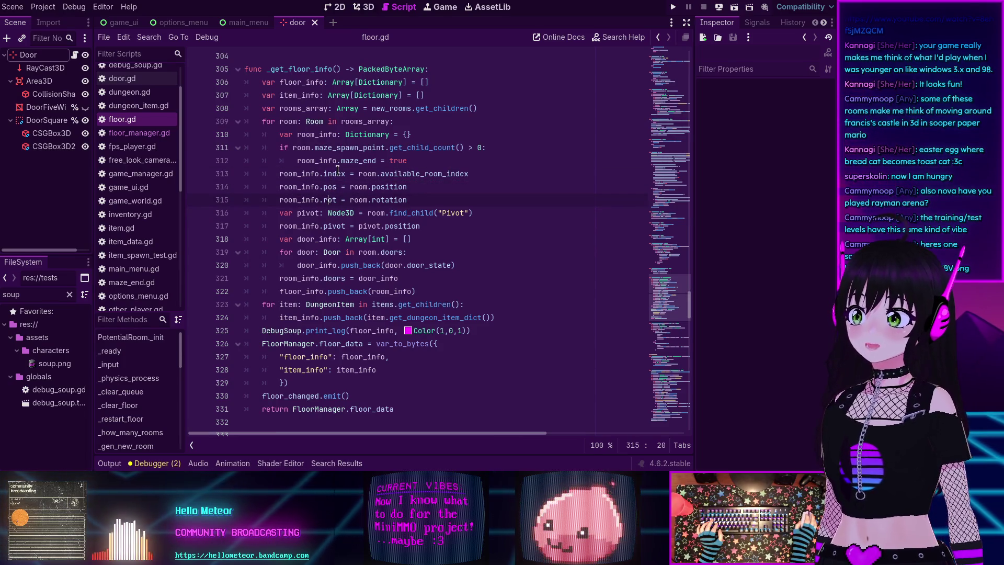
pyautogui.click(338, 174)
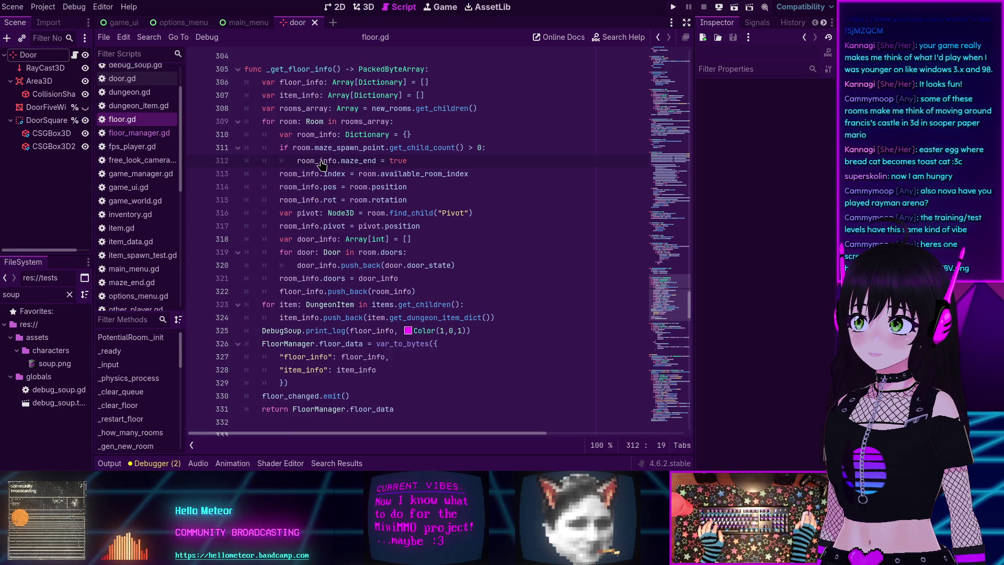
pyautogui.doubleClick(353, 161)
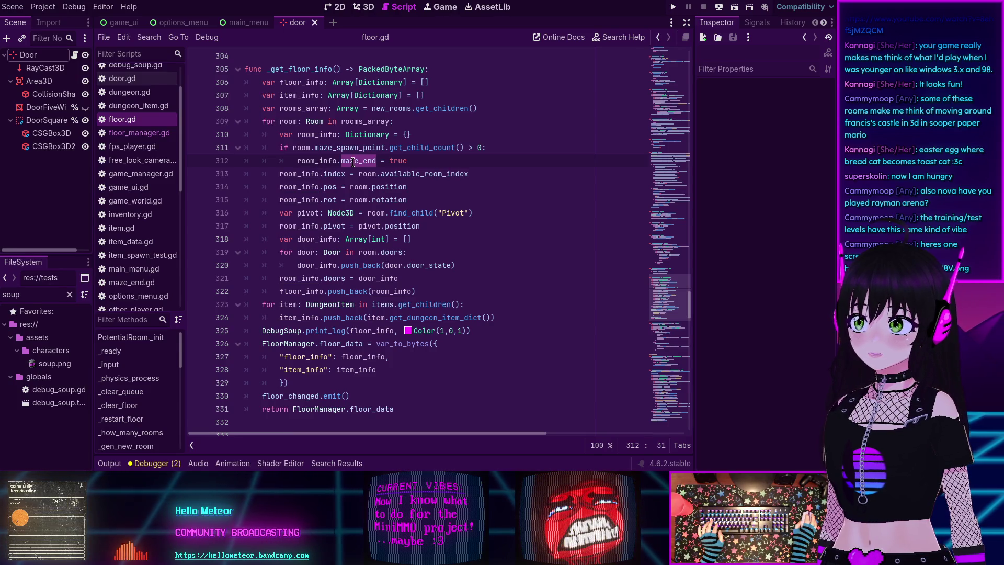
pyautogui.click(321, 161)
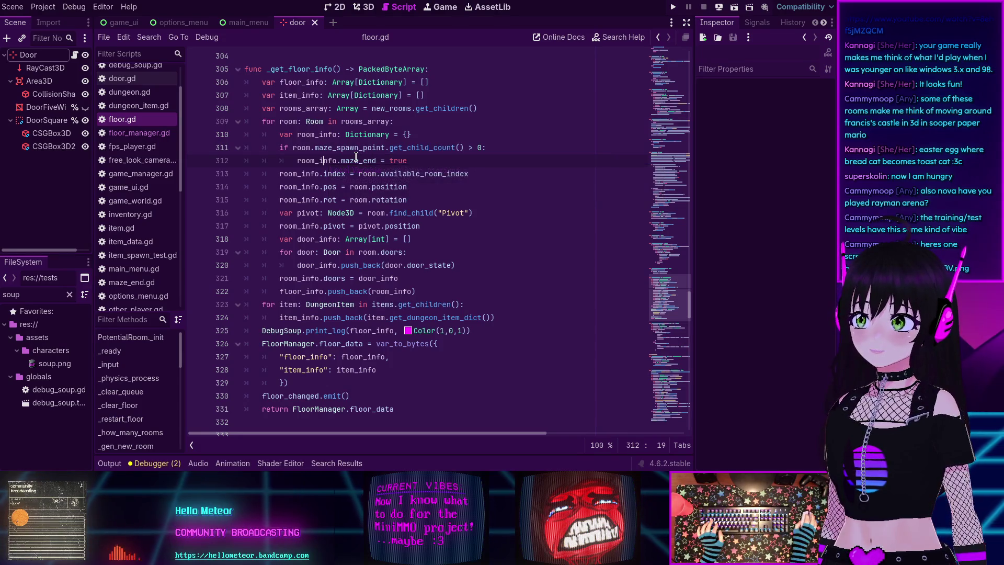
pyautogui.doubleClick(355, 159)
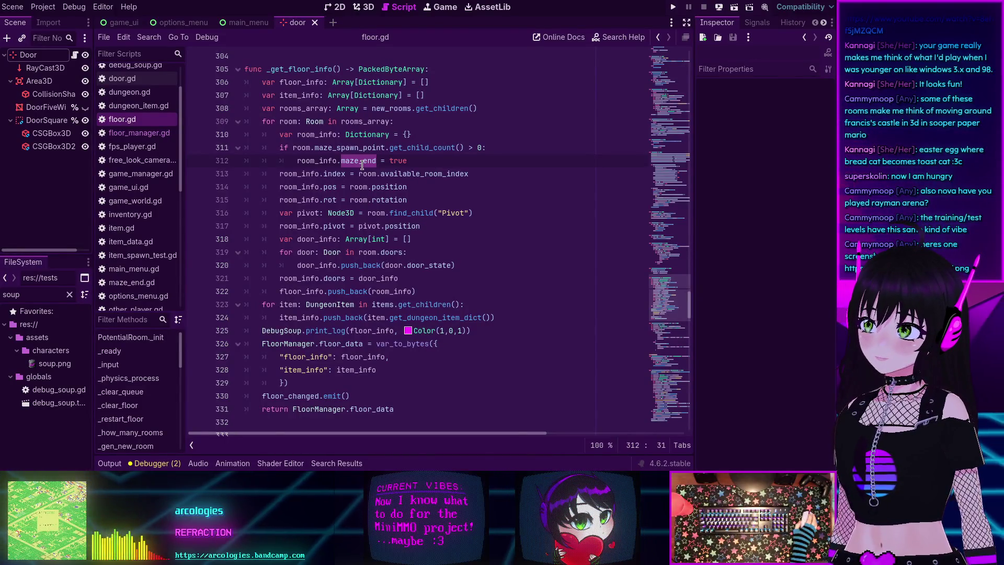
pyautogui.doubleClick(327, 164)
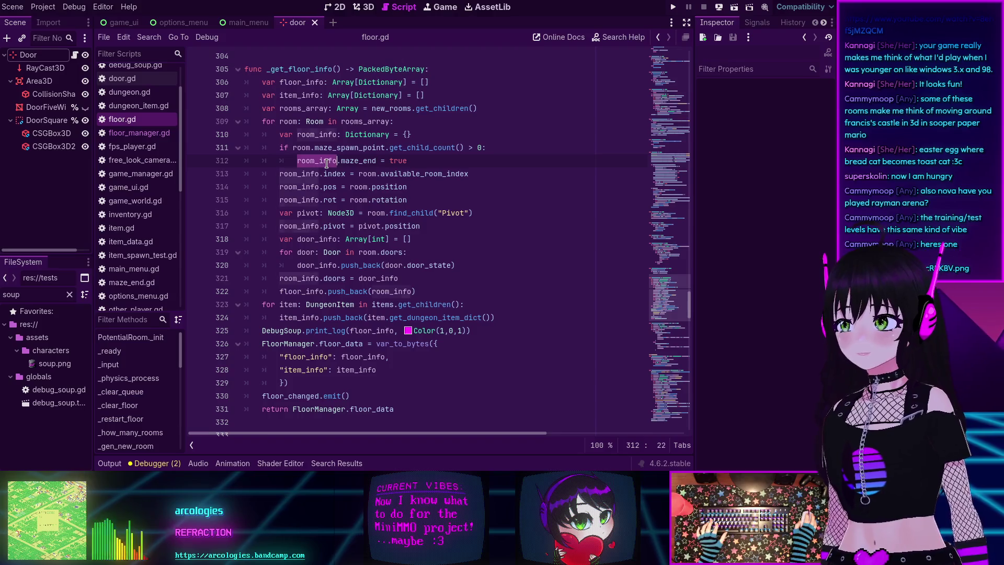
# Step: Check room_info on line 317, then scroll down to _build_floor_from_bytes around line 364
pyautogui.scroll(-6, 321, 173)
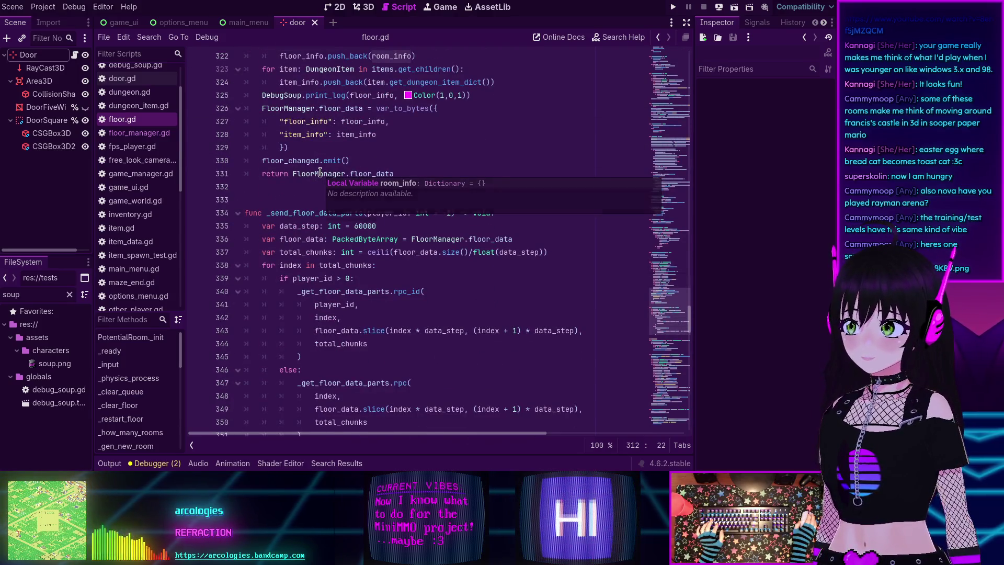
pyautogui.scroll(-3, 321, 172)
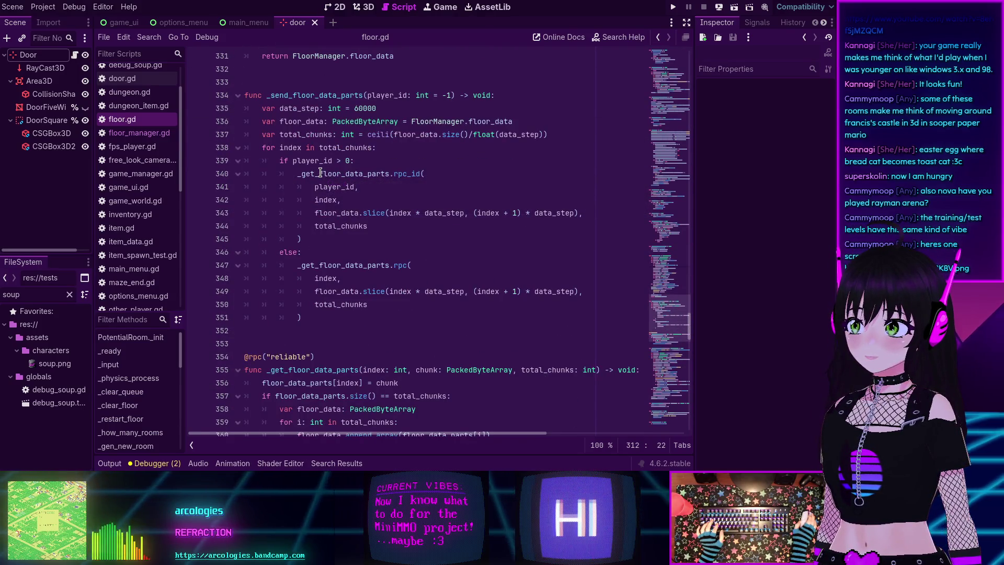
pyautogui.scroll(6, 319, 172)
pyautogui.scroll(2, 320, 173)
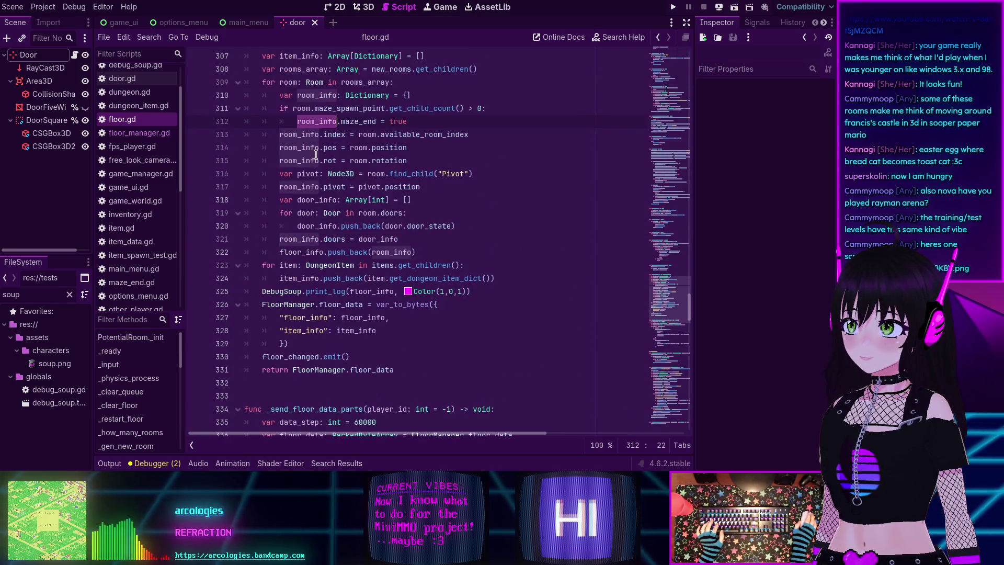
pyautogui.scroll(1, 314, 147)
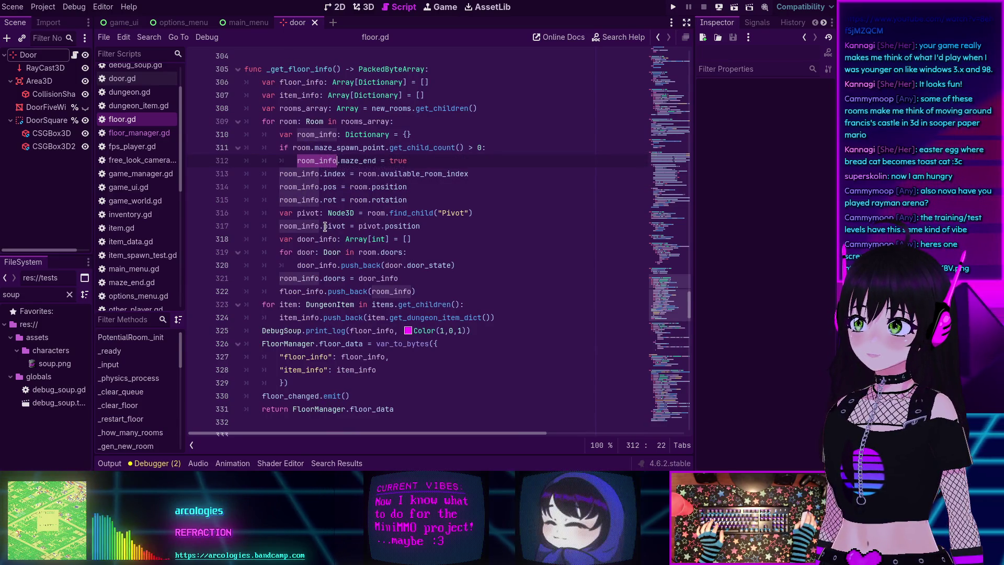
pyautogui.click(317, 226)
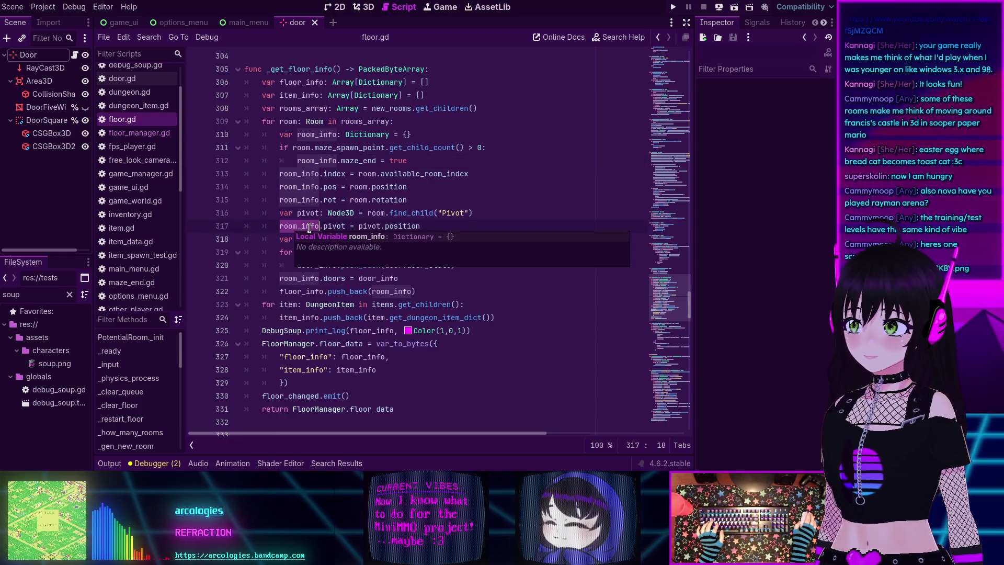
pyautogui.scroll(1, 279, 189)
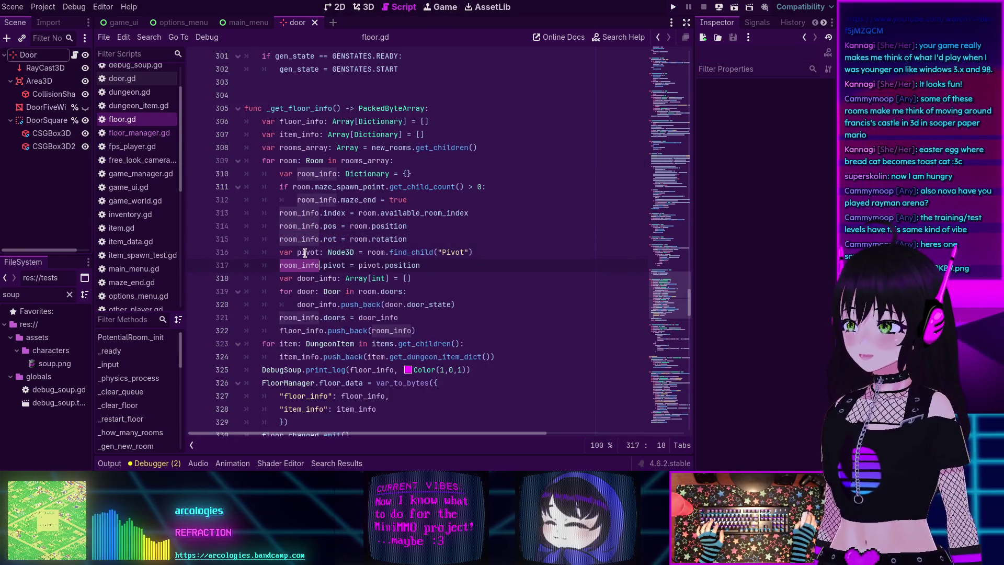
pyautogui.moveTo(305, 242)
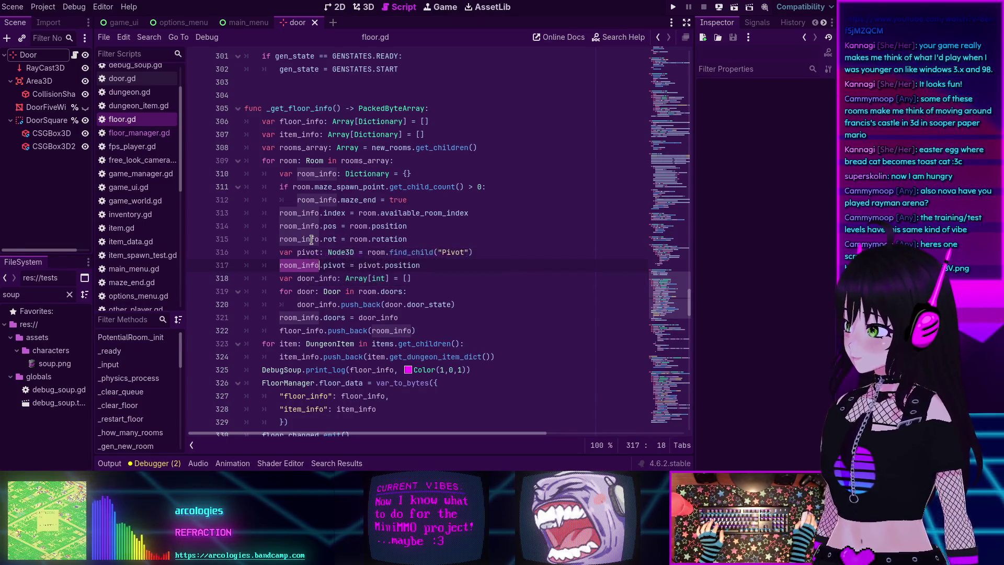
pyautogui.scroll(-2, 312, 239)
pyautogui.scroll(-5, 312, 239)
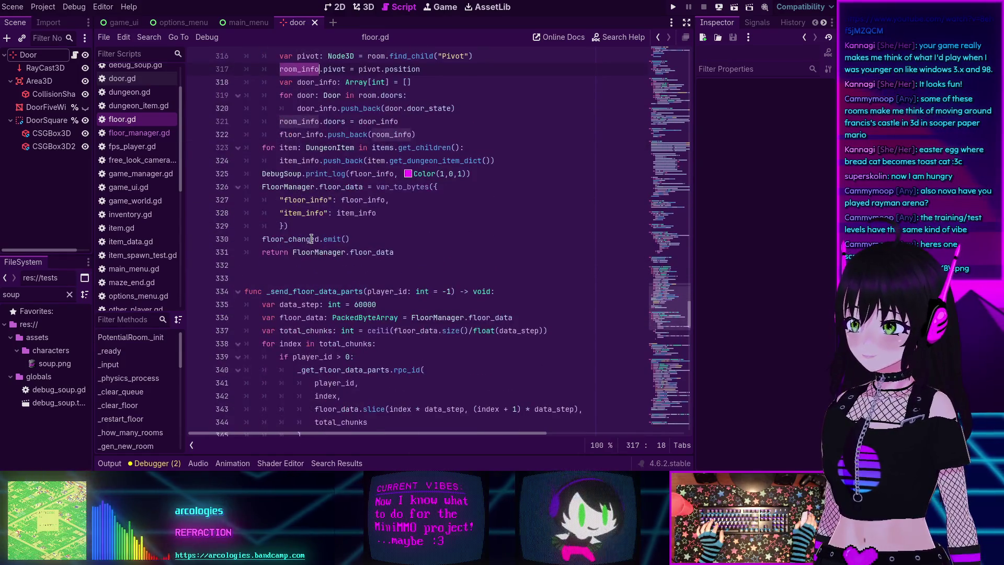
pyautogui.scroll(-8, 314, 237)
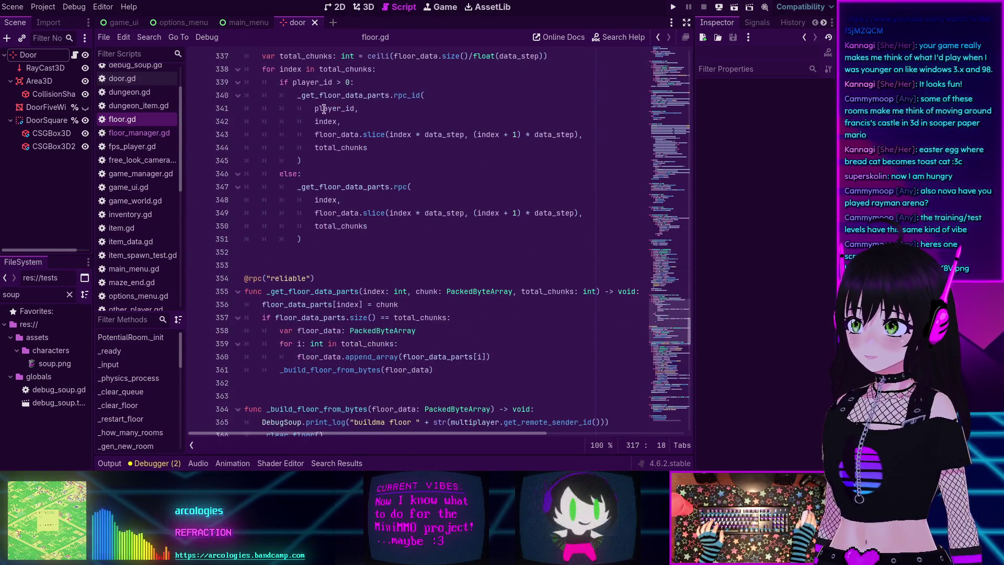
pyautogui.scroll(-6, 318, 181)
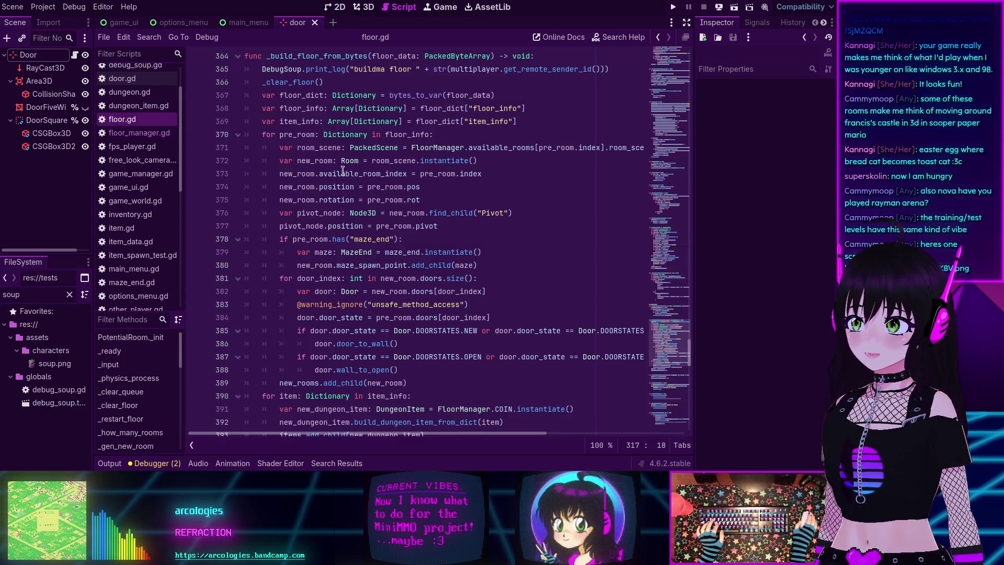
# Step: Reopen the Output panel to show the earlier coin pickup messages below the code
pyautogui.write('s')
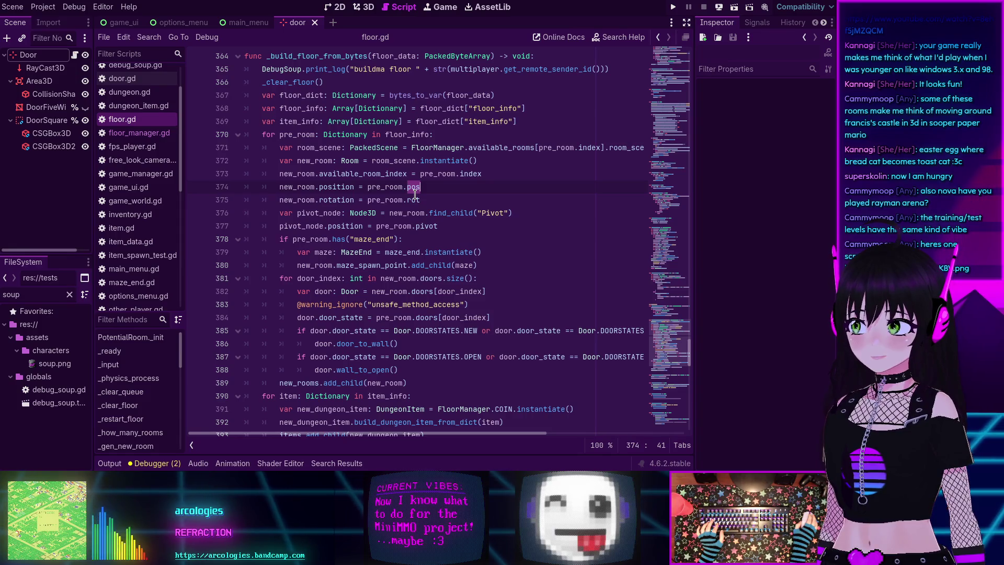
pyautogui.scroll(-3, 125, 225)
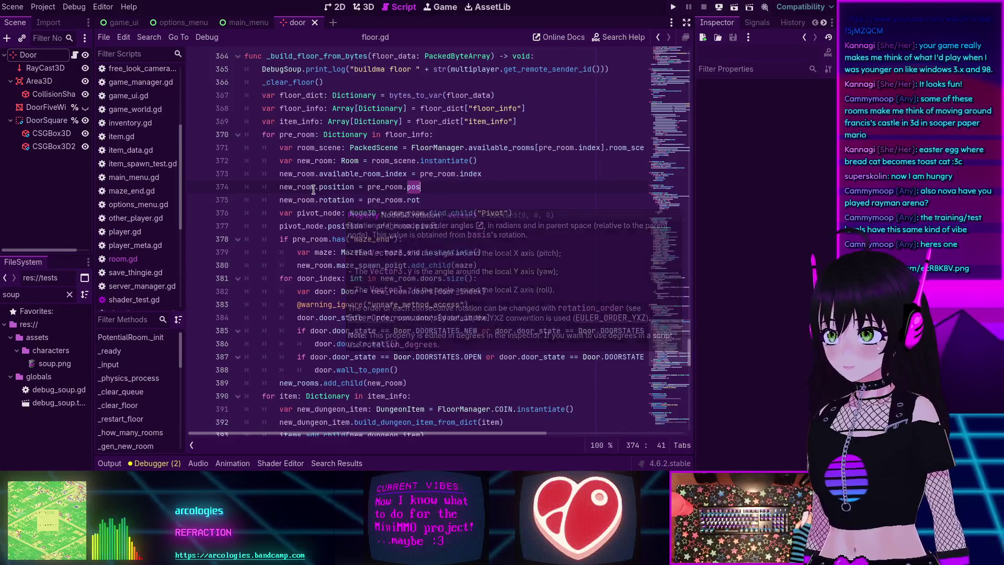
pyautogui.moveTo(330, 187)
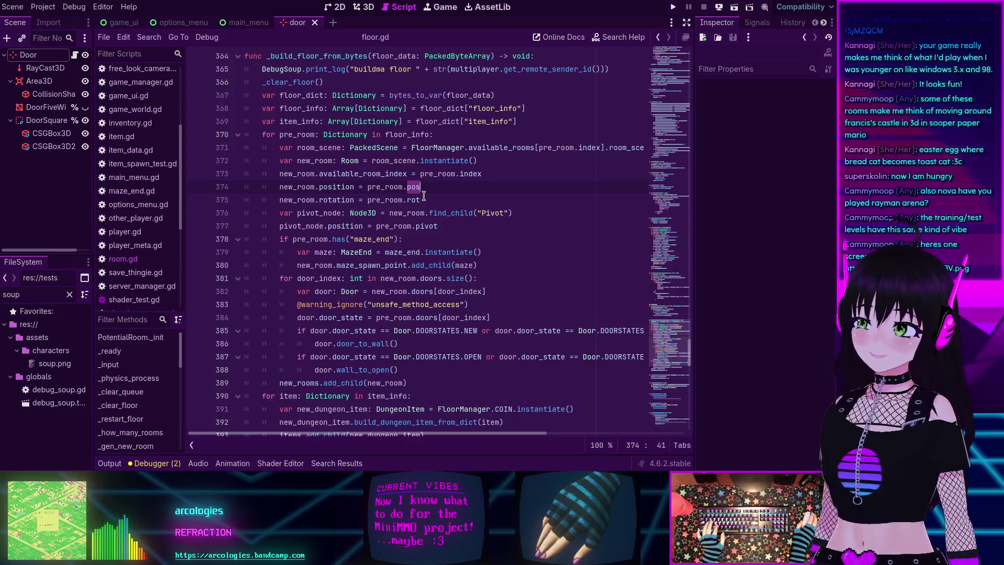
pyautogui.click(110, 463)
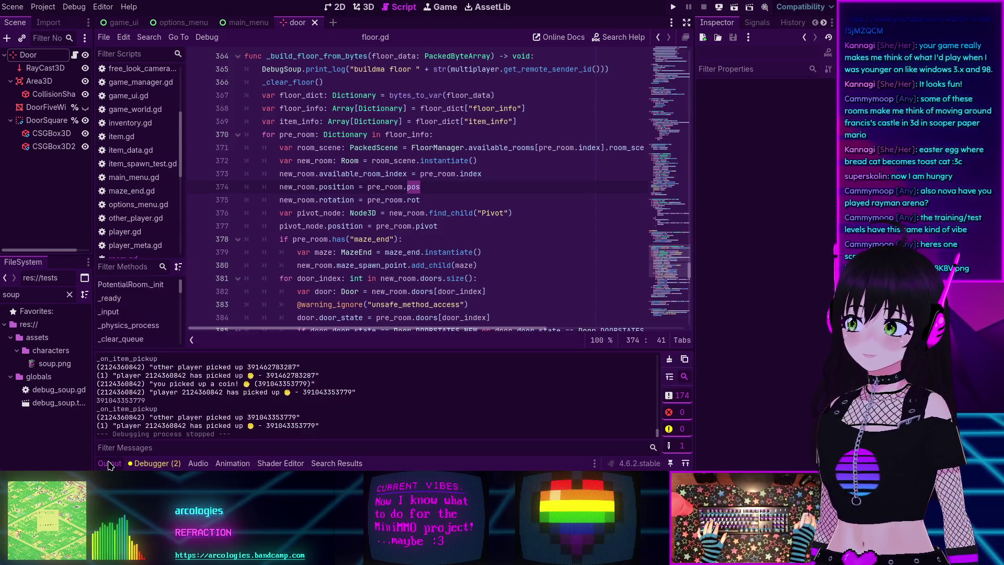
pyautogui.scroll(10, 138, 411)
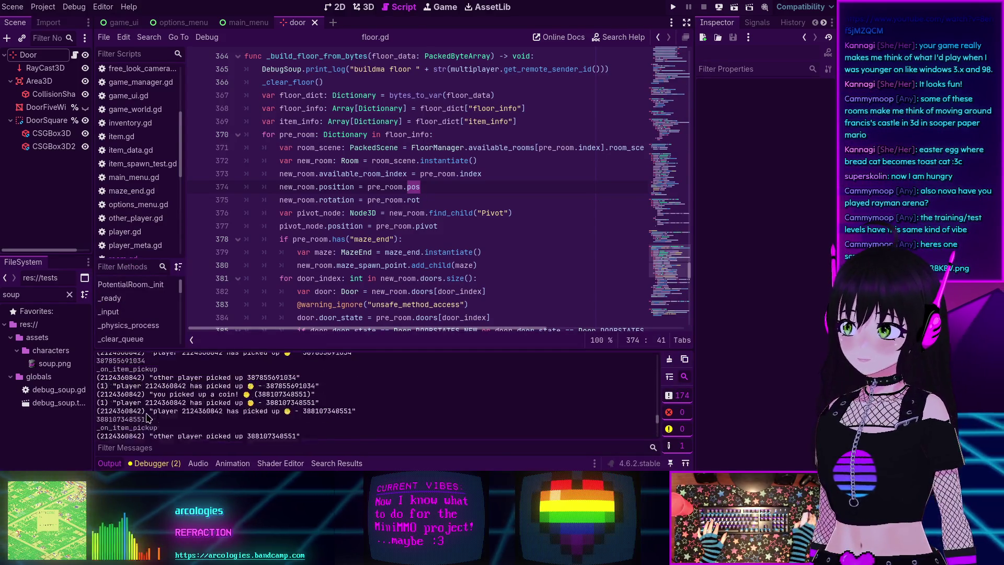
pyautogui.scroll(15, 224, 408)
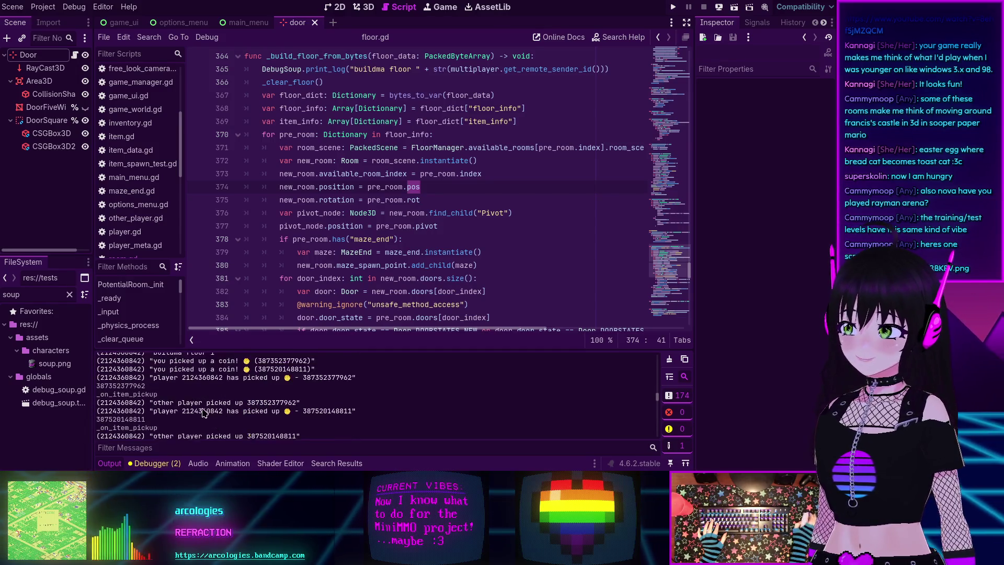
pyautogui.scroll(2, 198, 411)
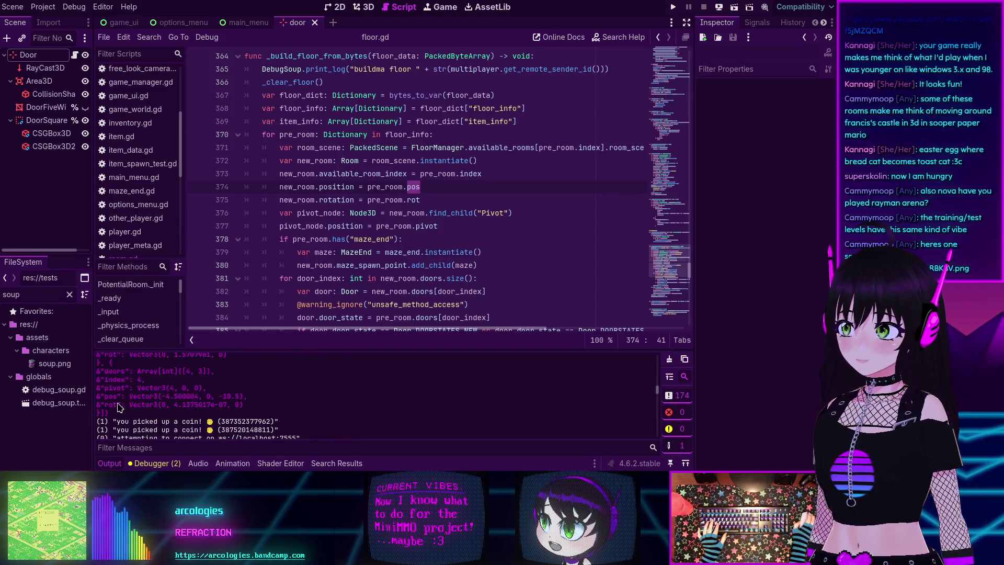
pyautogui.scroll(1, 157, 372)
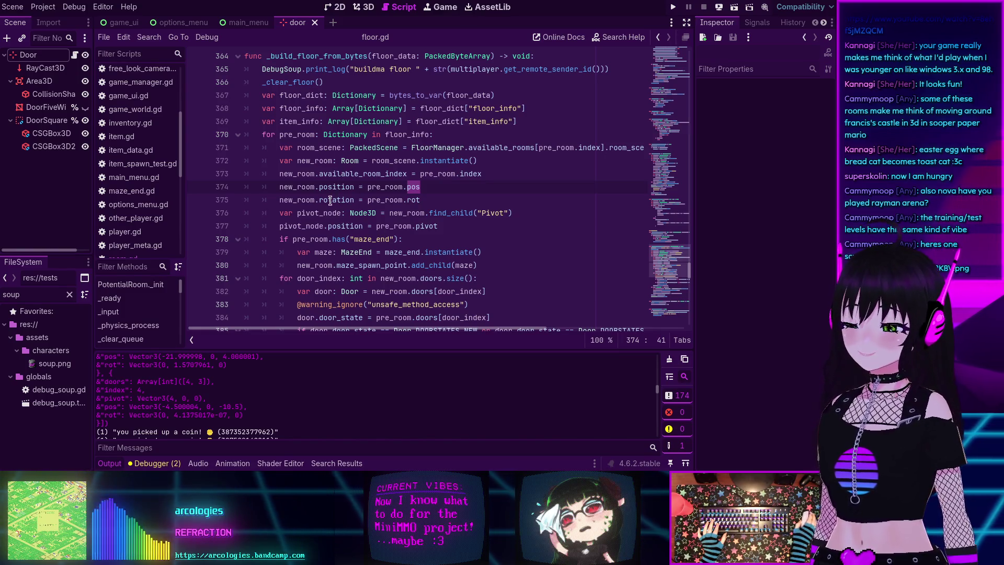
pyautogui.moveTo(331, 199)
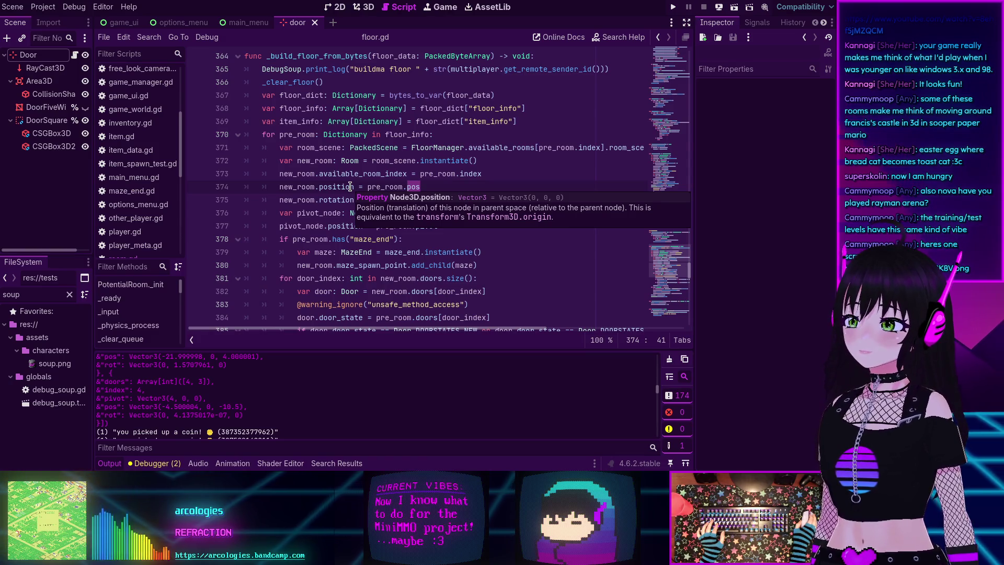
pyautogui.scroll(10, 350, 187)
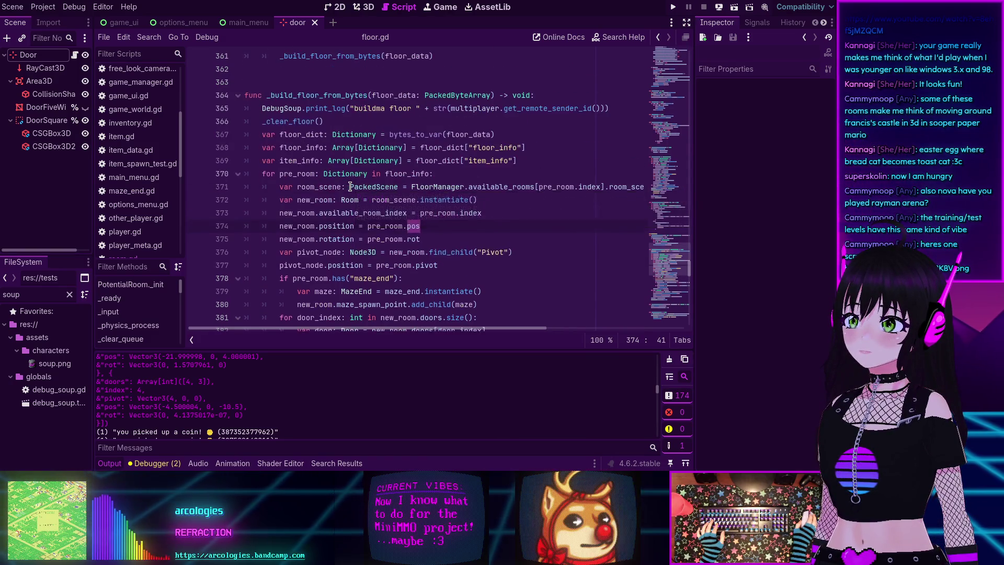
pyautogui.scroll(8, 347, 187)
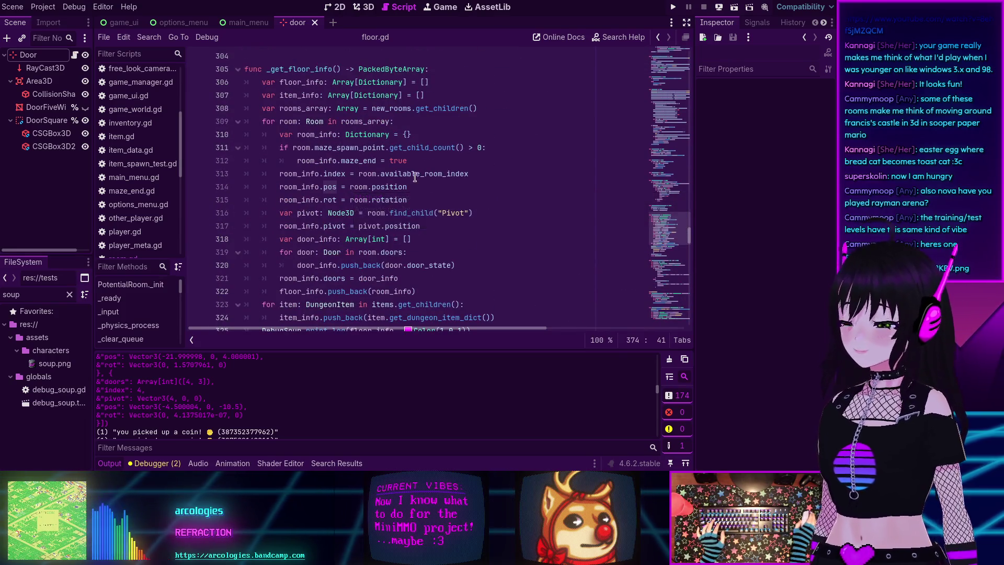
pyautogui.moveTo(662, 221); pyautogui.dragTo(667, 239)
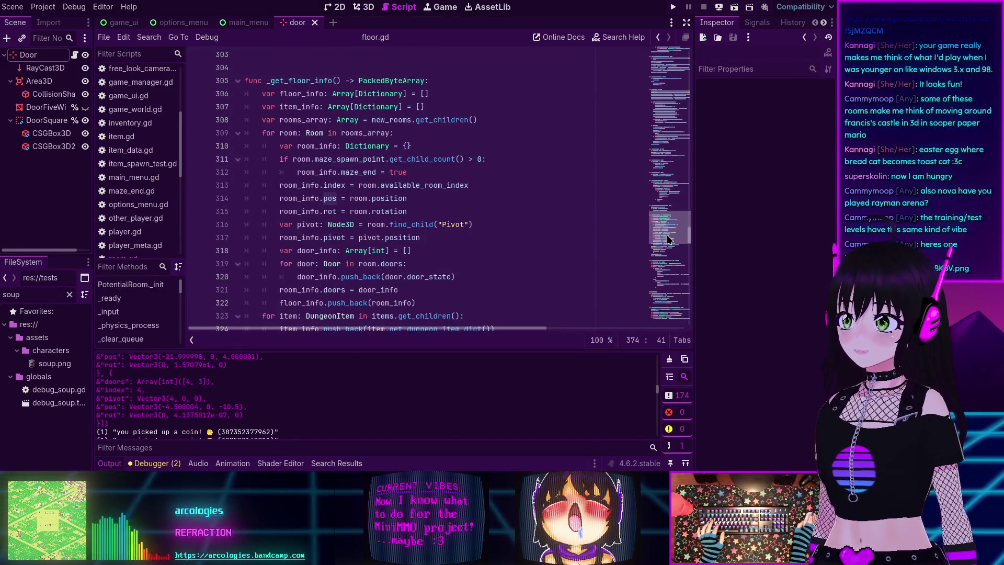
pyautogui.scroll(1, 667, 237)
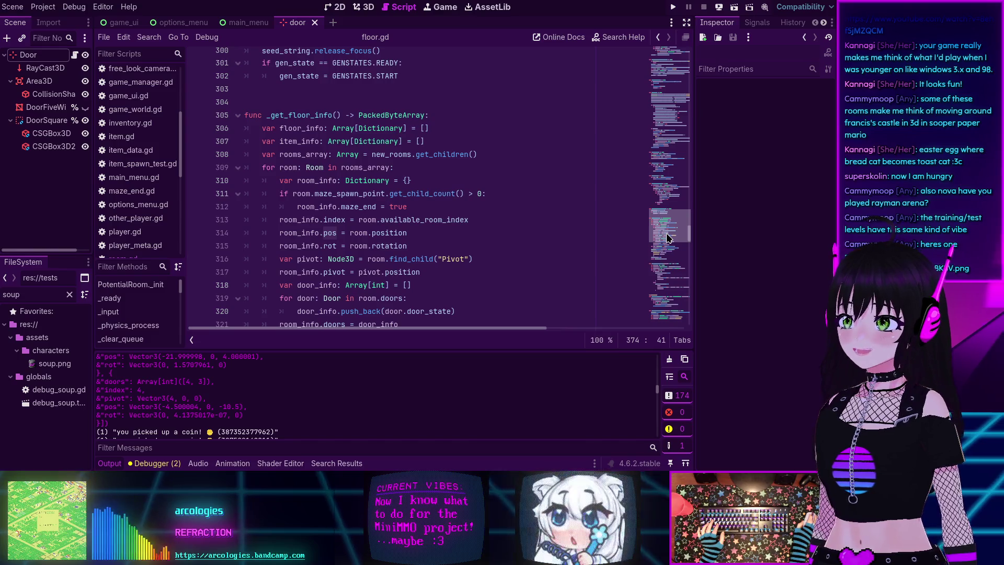
pyautogui.moveTo(665, 235); pyautogui.dragTo(665, 239)
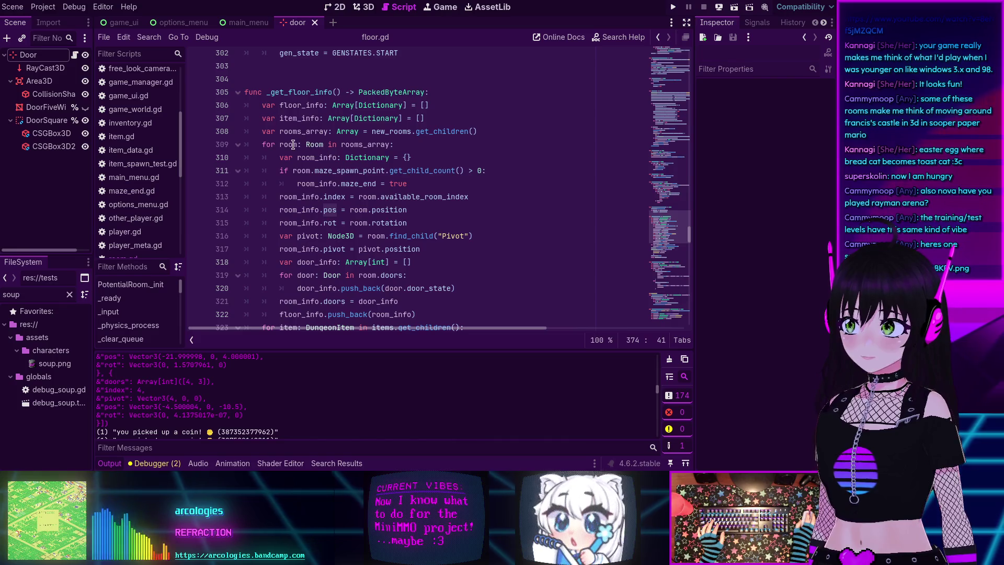
pyautogui.doubleClick(314, 158)
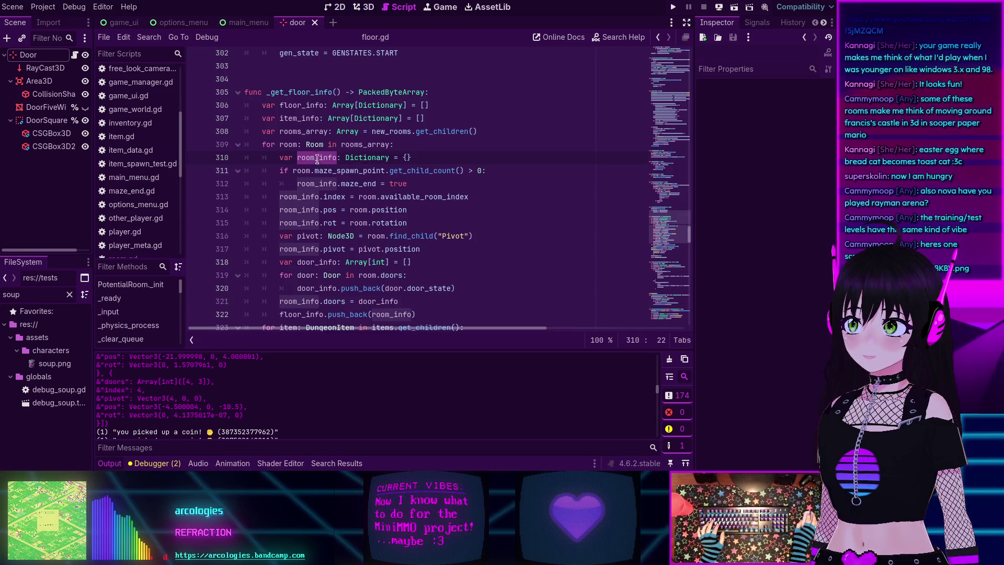
pyautogui.doubleClick(325, 184)
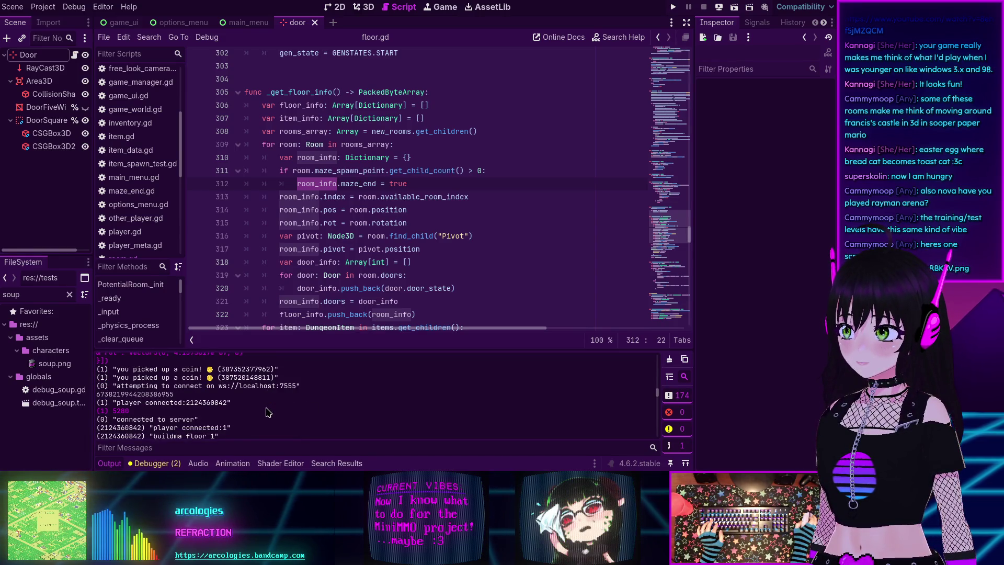
pyautogui.scroll(-1, 322, 188)
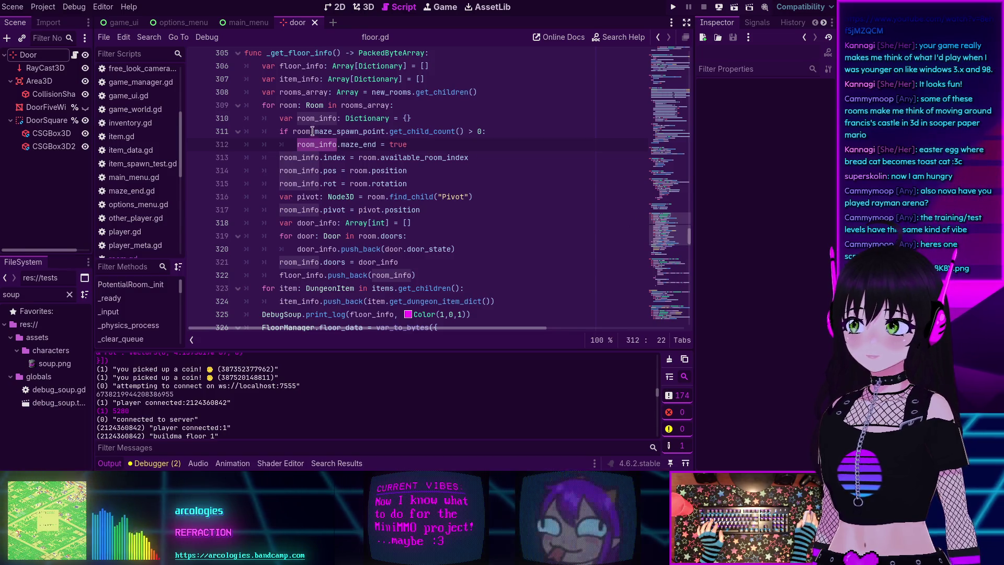
pyautogui.moveTo(319, 145)
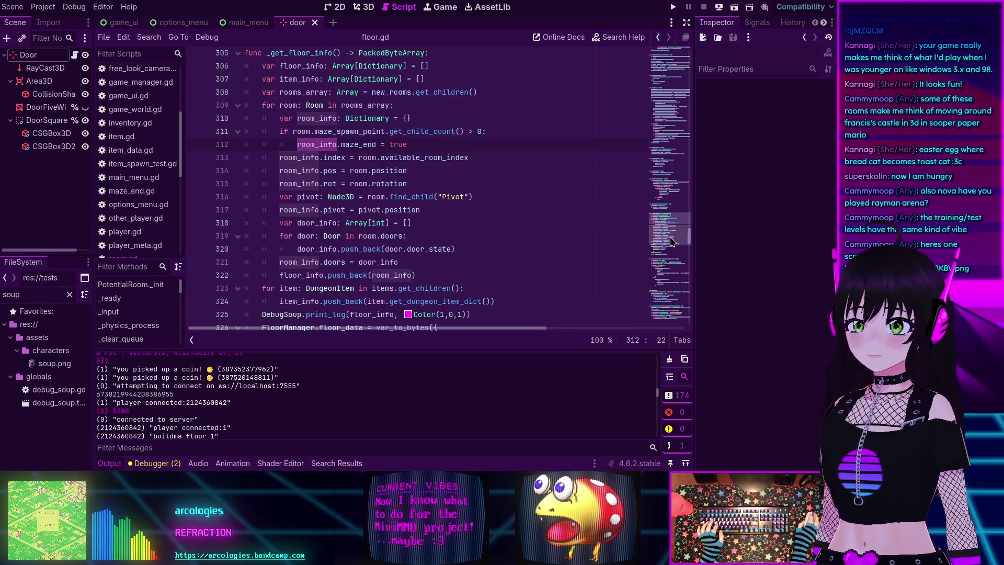
pyautogui.moveTo(669, 233)
pyautogui.mouseDown()
pyautogui.moveTo(662, 94)
pyautogui.moveTo(559, 74)
pyautogui.mouseUp()
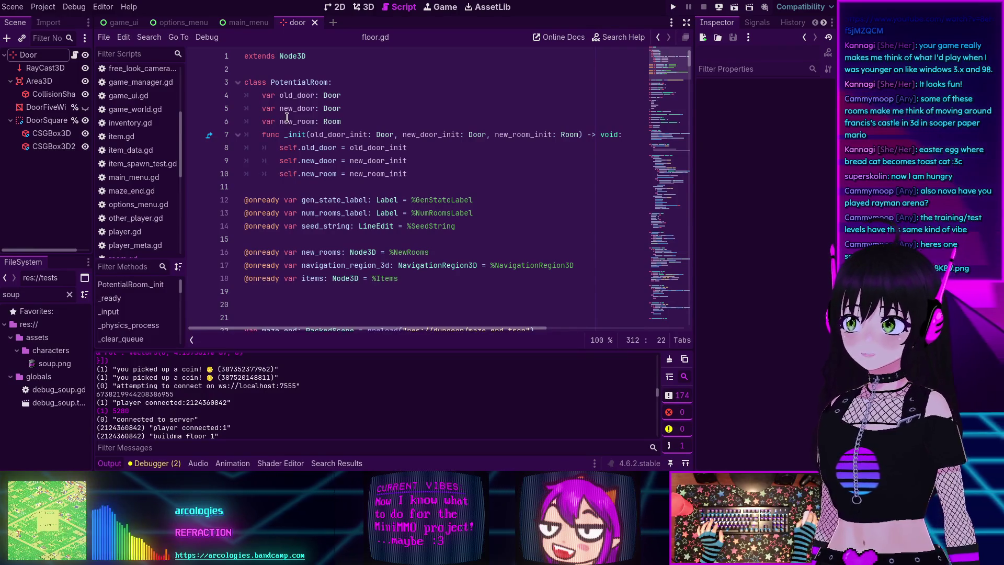
# Step: Under the room_queue declaration on line 26, begin typing 'enum RoomInfoParams'
pyautogui.scroll(-5, 285, 119)
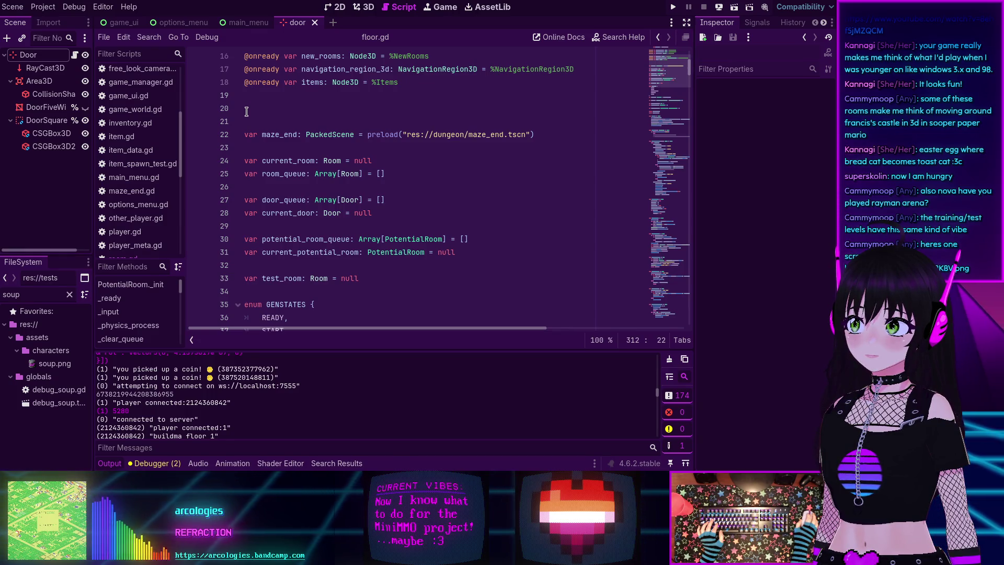
pyautogui.click(248, 187)
pyautogui.press('Return')
pyautogui.press('Return')
pyautogui.press('Up')
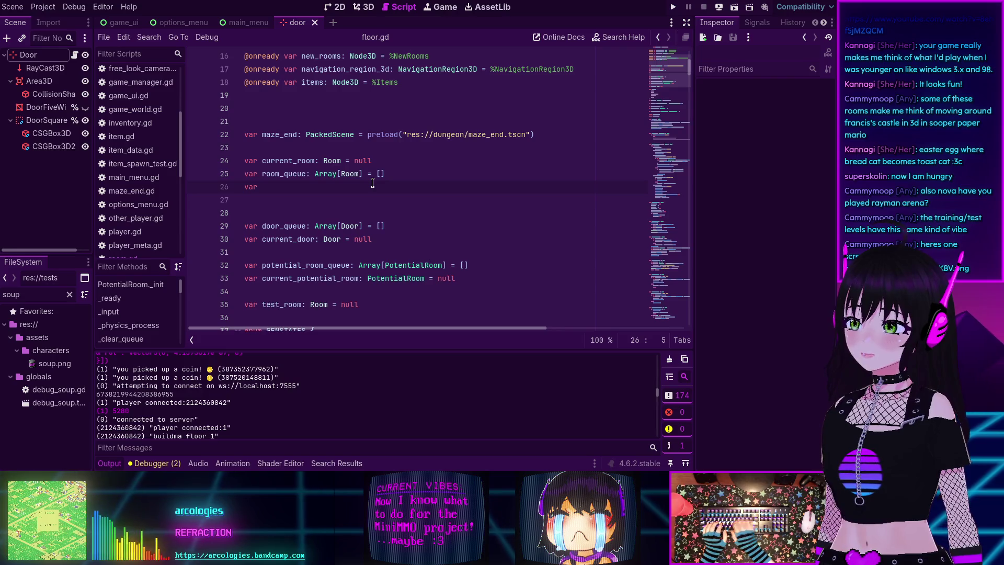
pyautogui.press('BackSpace')
pyautogui.write('enum')
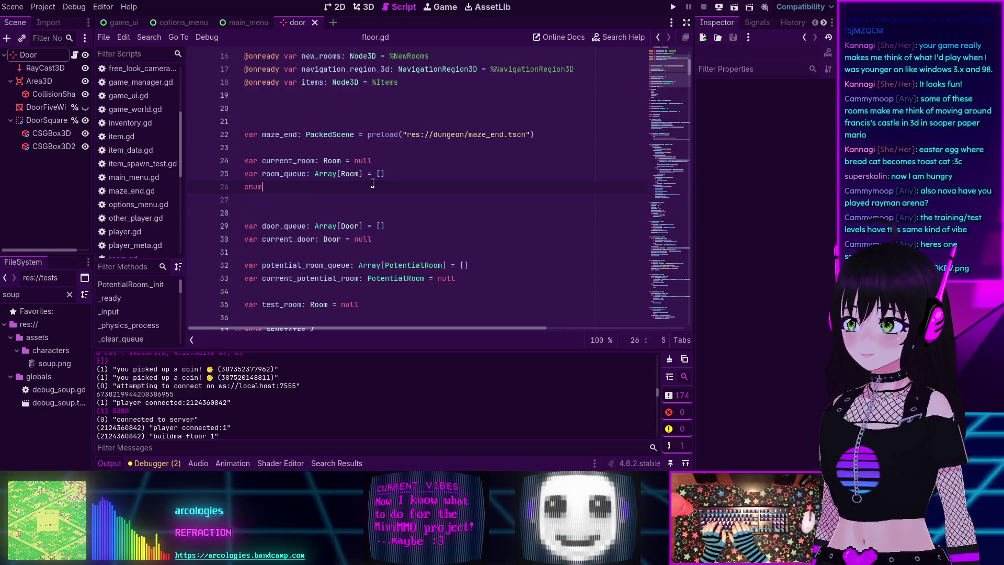
pyautogui.write(' room_info')
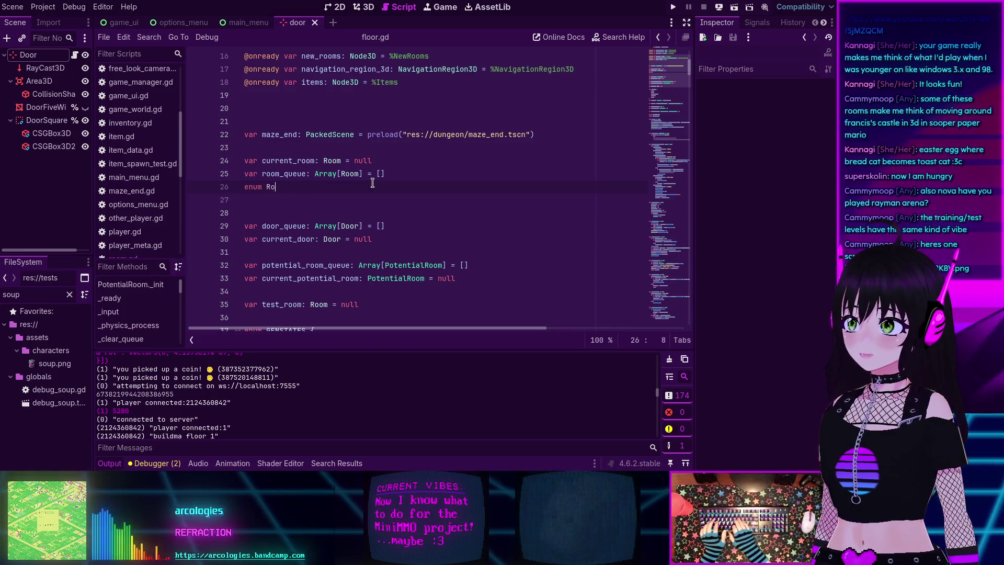
pyautogui.press('BackSpace')
pyautogui.press('BackSpace')
pyautogui.press('BackSpace')
pyautogui.write('RoomInfoP')
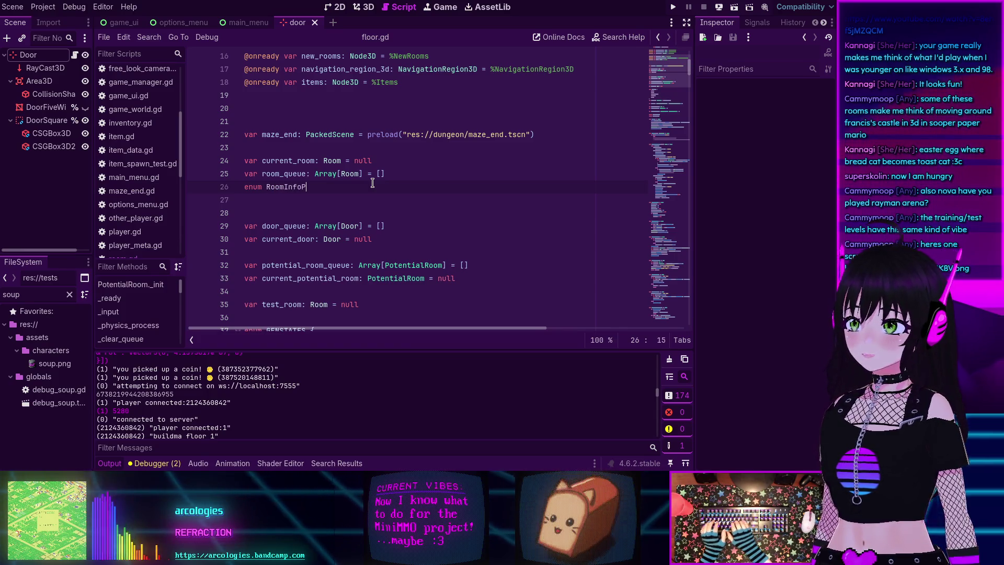
pyautogui.write('arams')
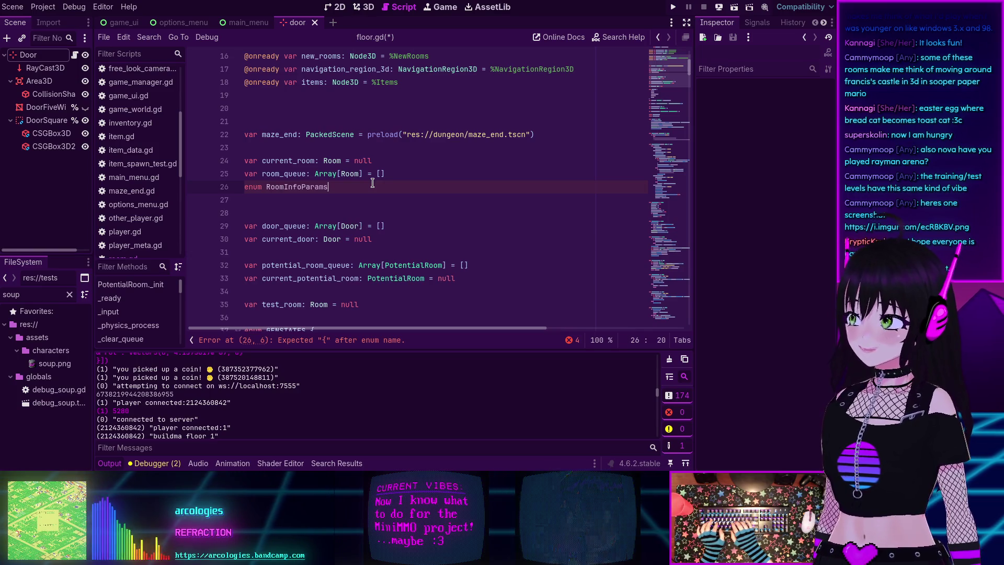
# Step: Add the opening brace to RoomInfoParams and start an indented first entry line
pyautogui.write('{')
pyautogui.press('Return')
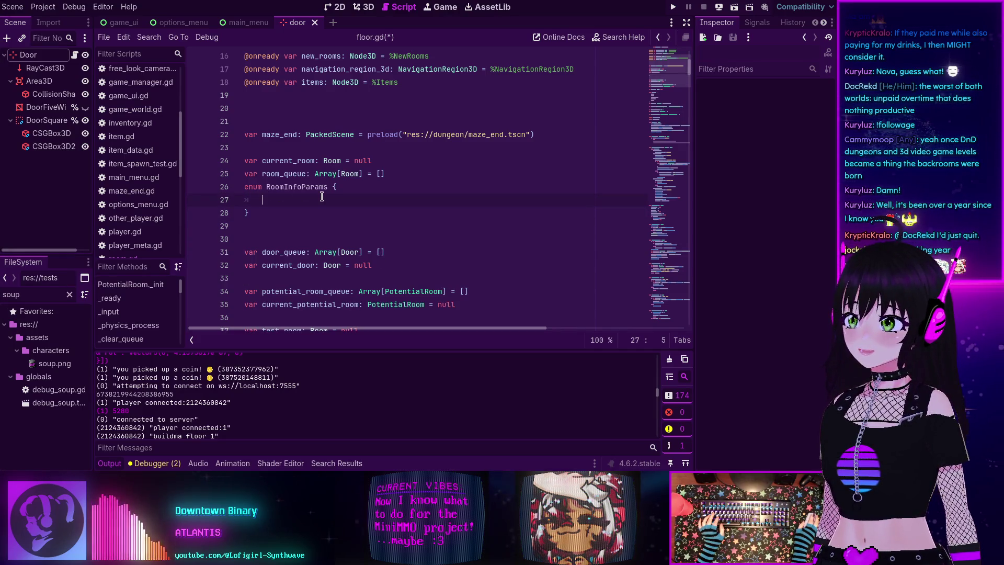
pyautogui.scroll(3, 193, 398)
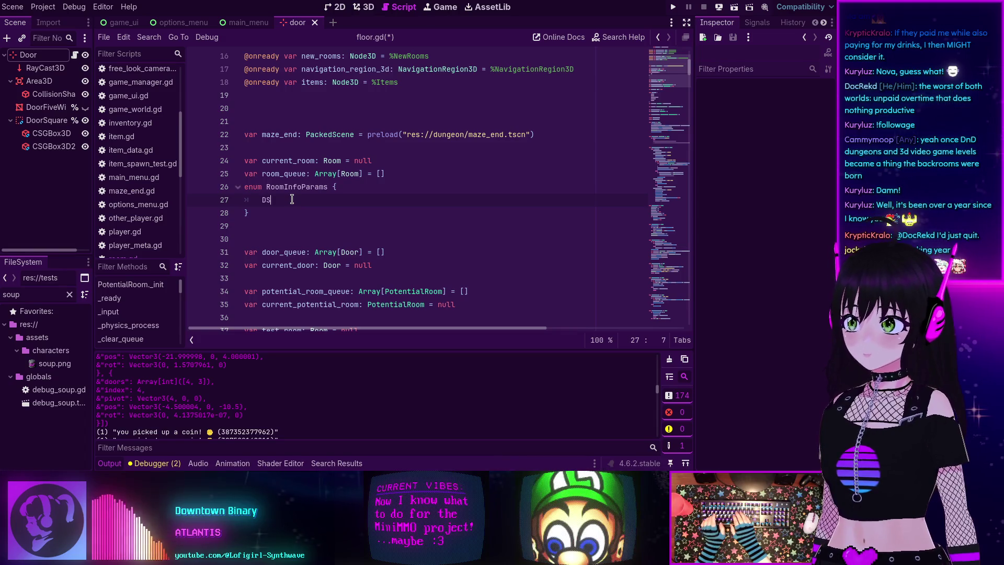
# Step: Correct the first key to DOORS_ARRAY and add PIVOT and POS entries to RoomInfoParams
pyautogui.press('BackSpace')
pyautogui.write('OORS_')
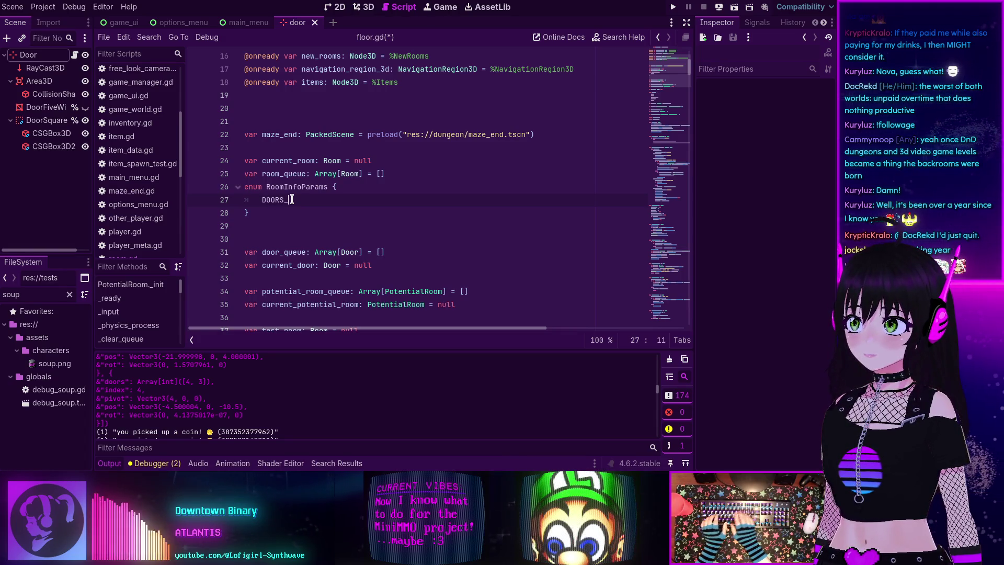
pyautogui.write('ARRAY,')
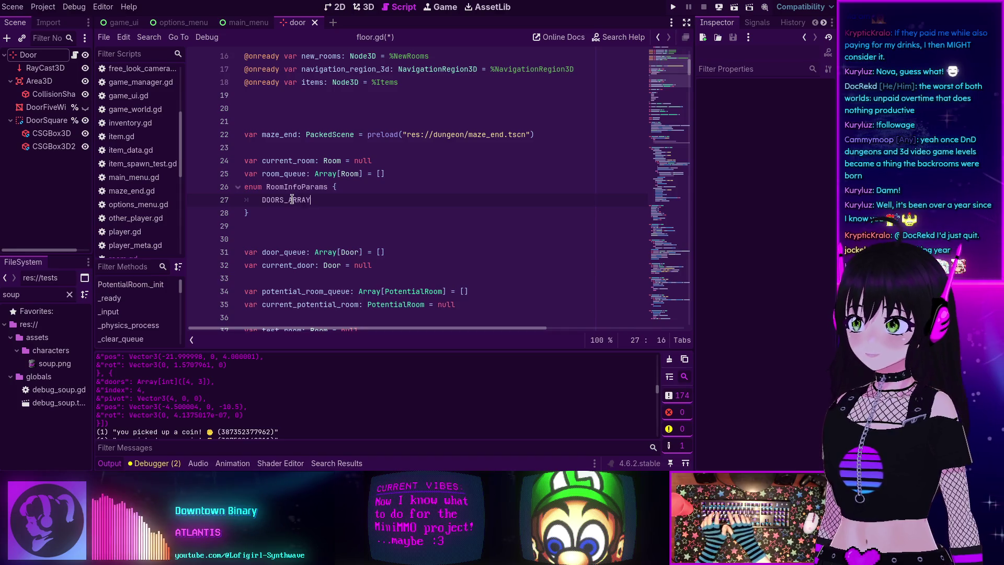
pyautogui.press('Return')
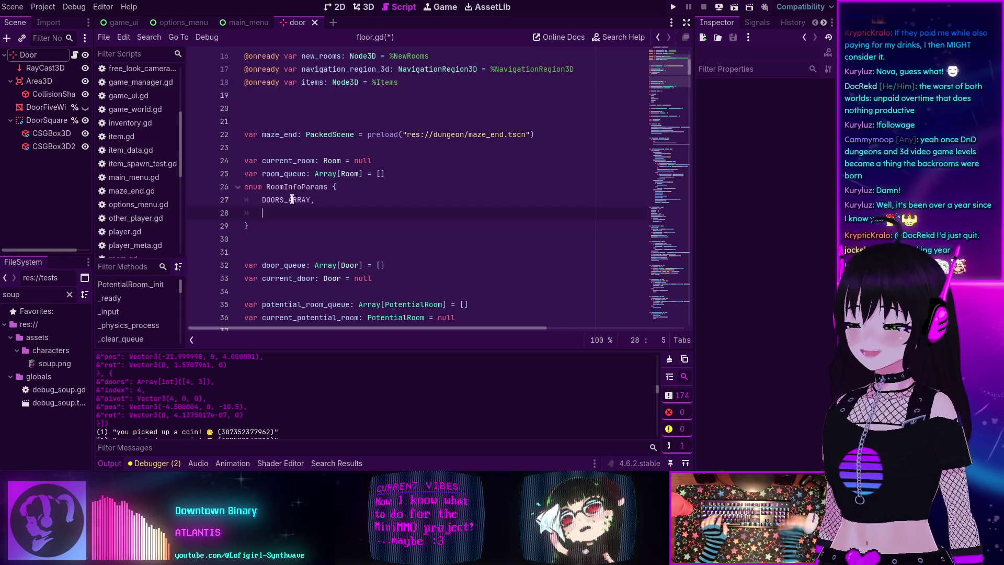
pyautogui.scroll(1, 256, 375)
pyautogui.write('INDEX,')
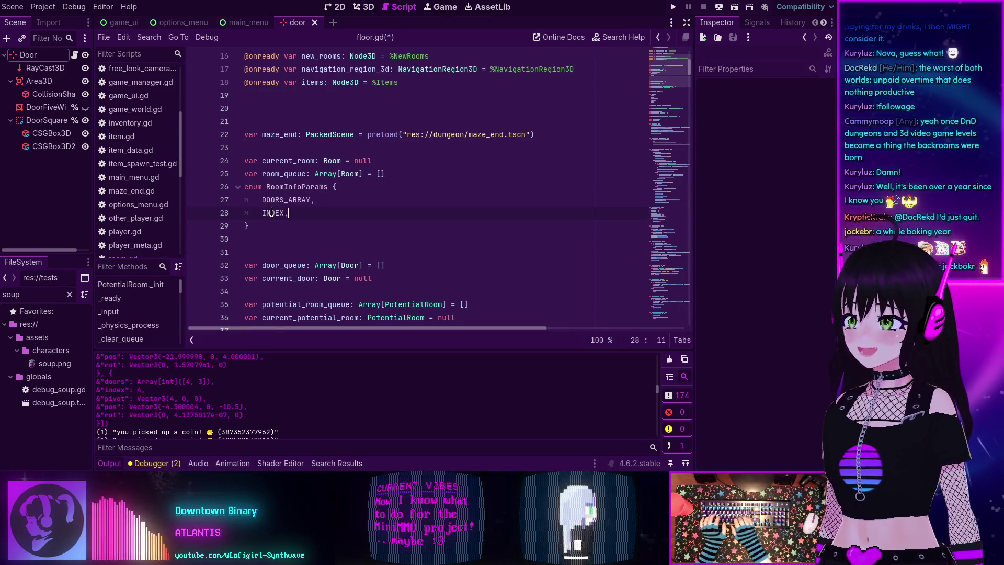
pyautogui.press('Return')
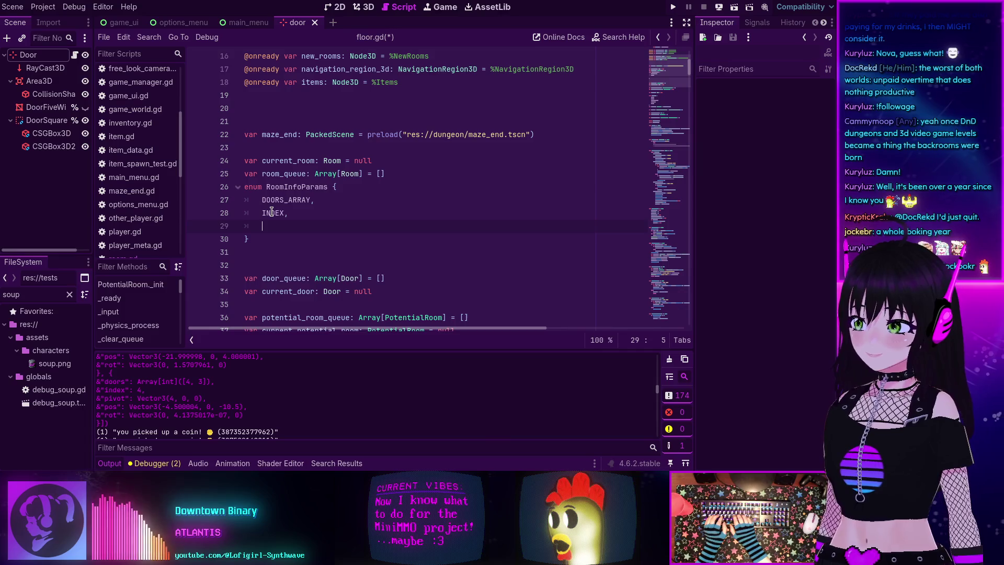
pyautogui.write('PI')
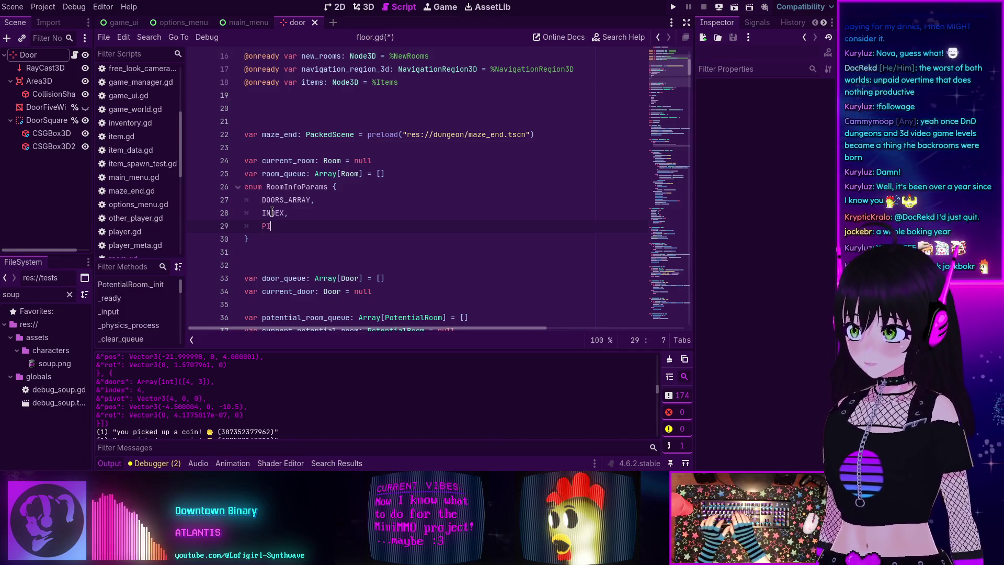
pyautogui.write('VOT,')
pyautogui.press('Return')
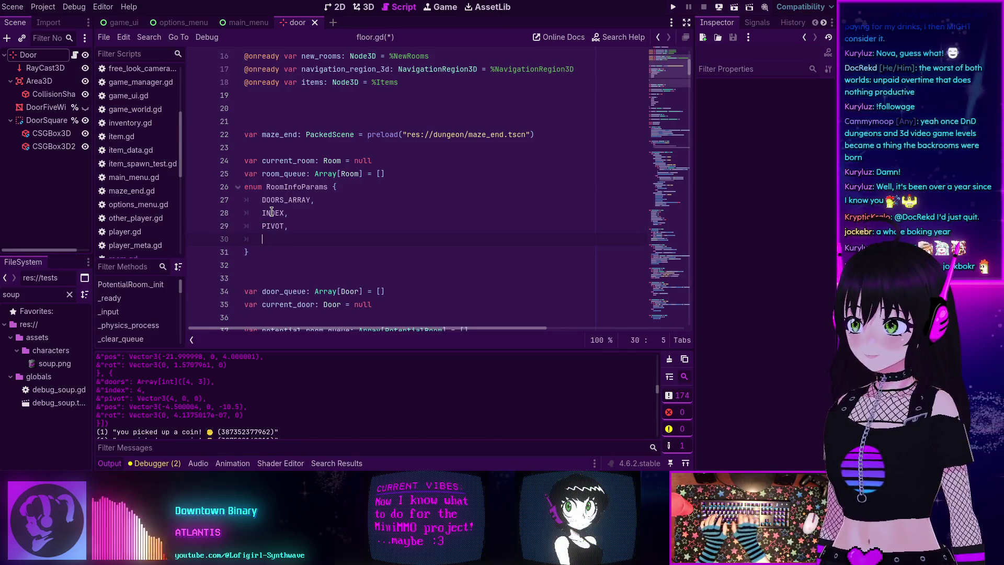
pyautogui.write('POS')
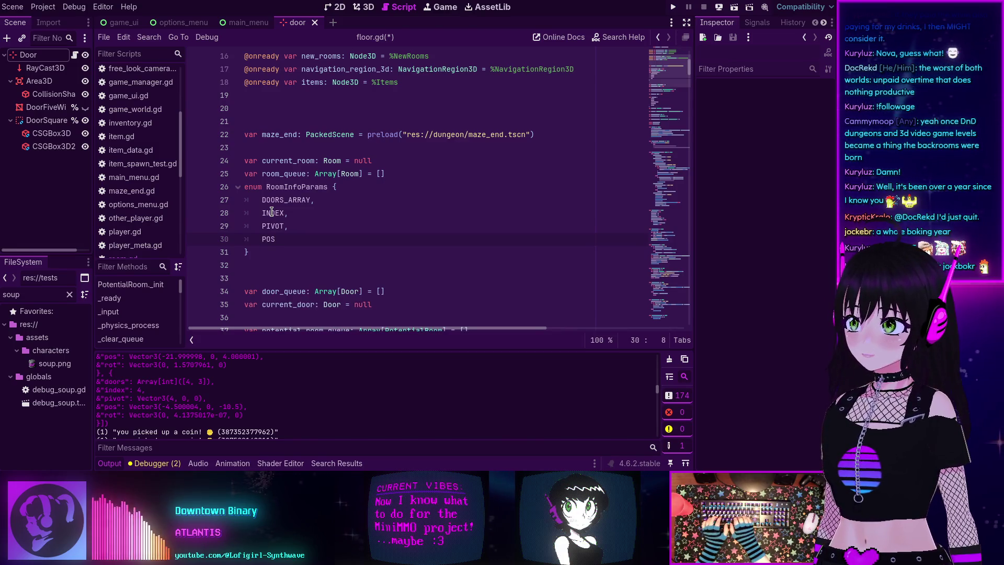
pyautogui.write(',')
pyautogui.press('Return')
pyautogui.write('ROT,')
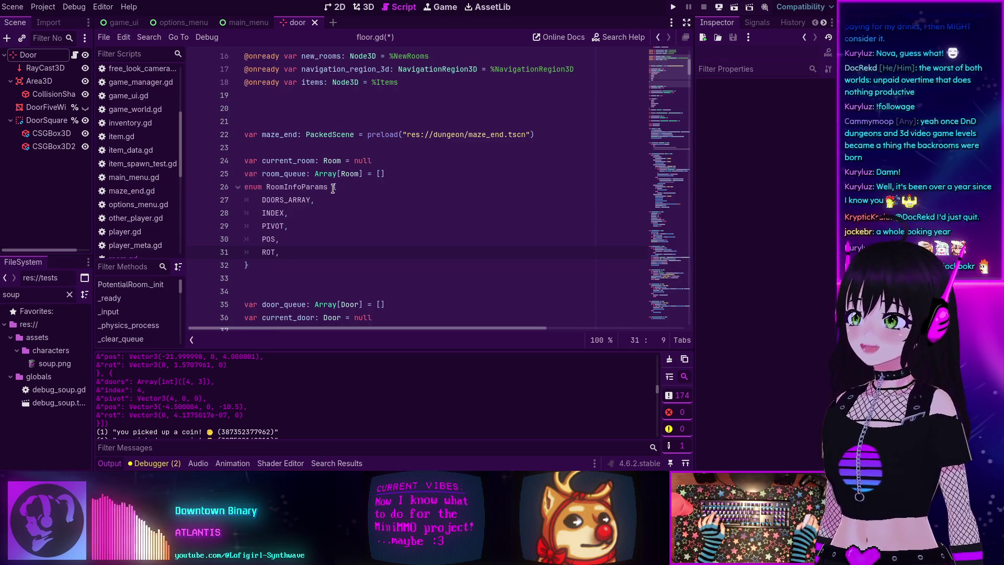
pyautogui.scroll(-3, 335, 183)
pyautogui.moveTo(660, 79)
pyautogui.mouseDown()
pyautogui.moveTo(670, 324)
pyautogui.moveTo(667, 266)
pyautogui.moveTo(648, 230)
pyautogui.mouseUp()
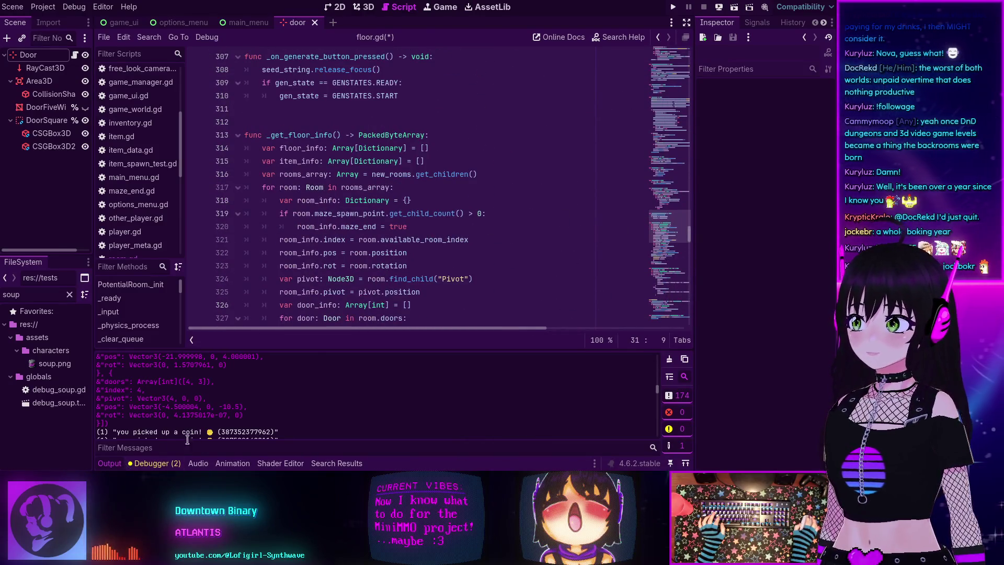
pyautogui.scroll(-2, 333, 227)
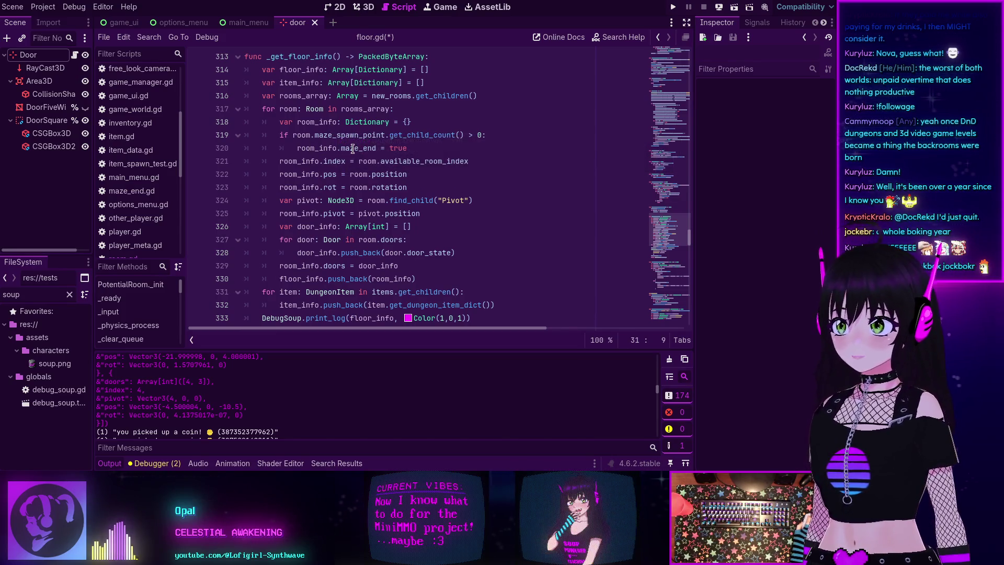
pyautogui.doubleClick(353, 149)
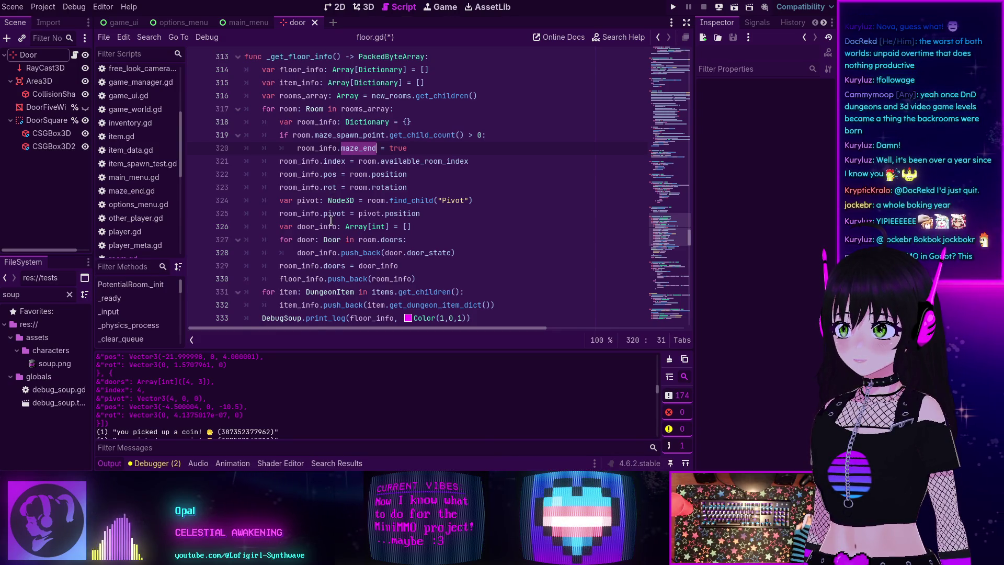
pyautogui.moveTo(660, 235); pyautogui.dragTo(657, 68)
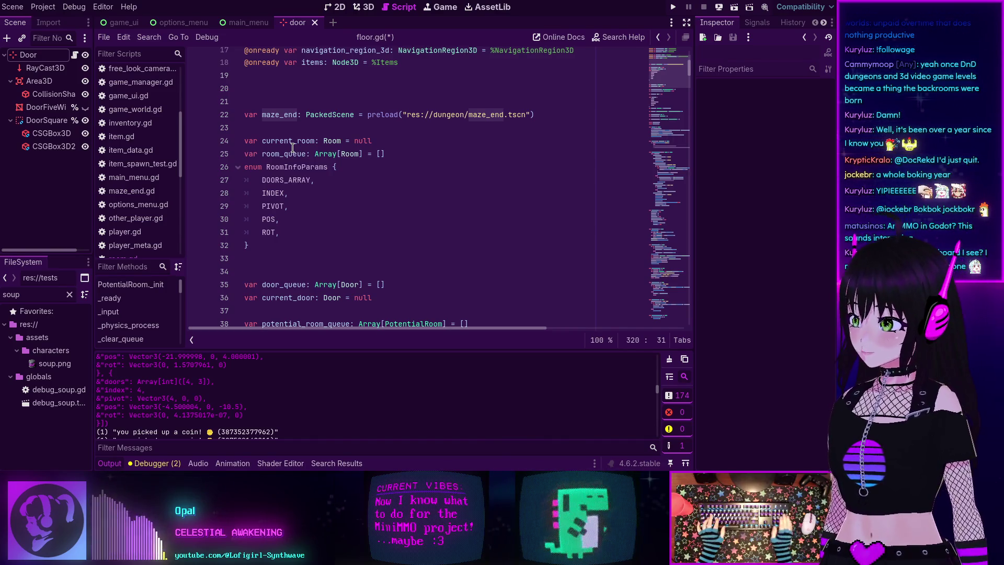
# Step: Insert a MAZE_END entry after DOORS_ARRAY in RoomInfoParams and save floor.gd
pyautogui.click(303, 244)
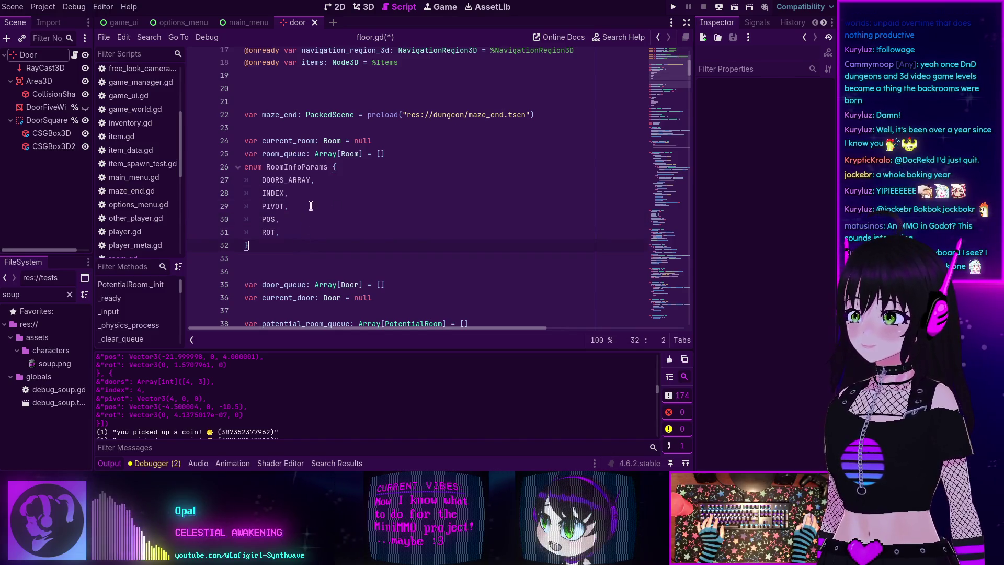
pyautogui.press('Return')
pyautogui.write('MA')
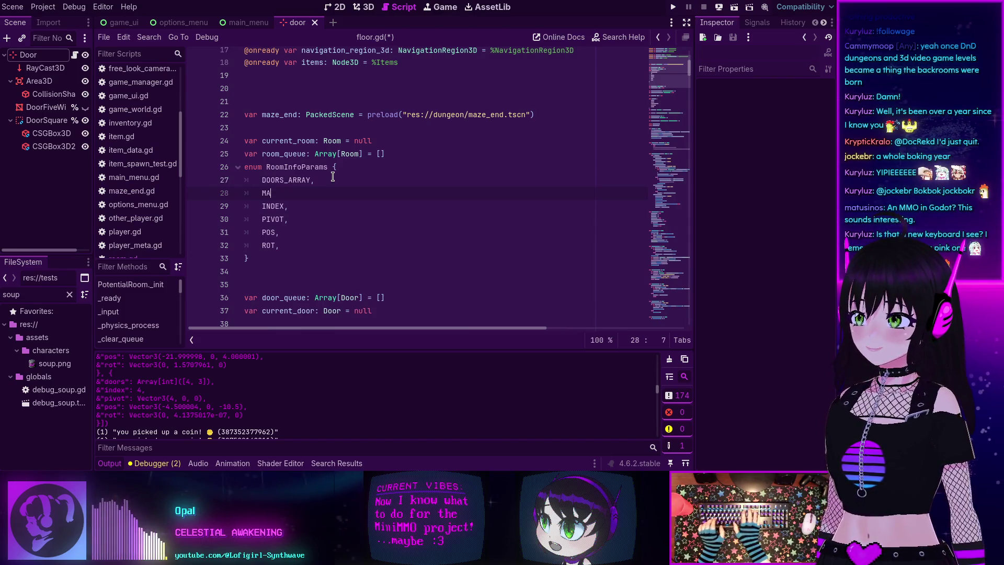
pyautogui.write('ZE>')
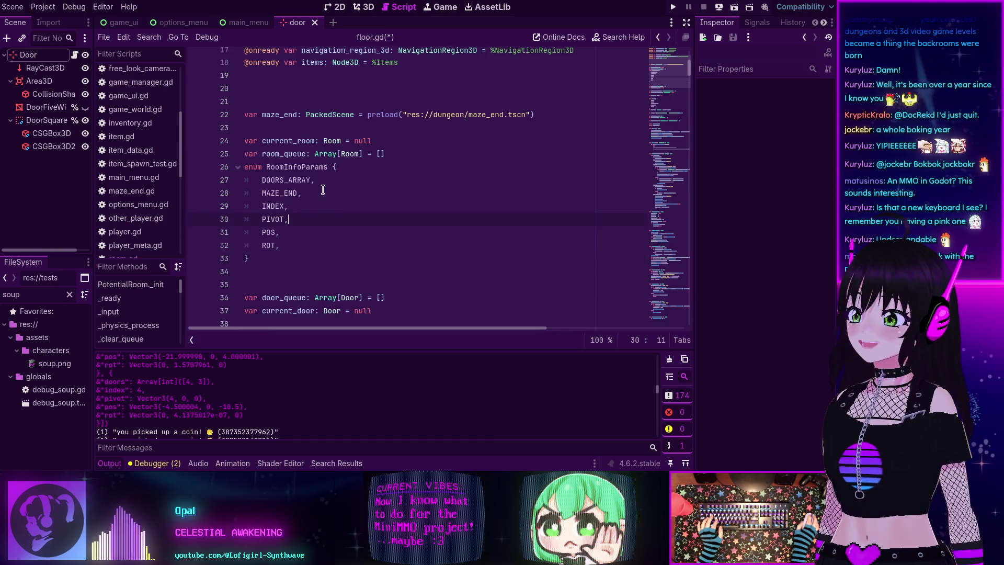
pyautogui.click(315, 217)
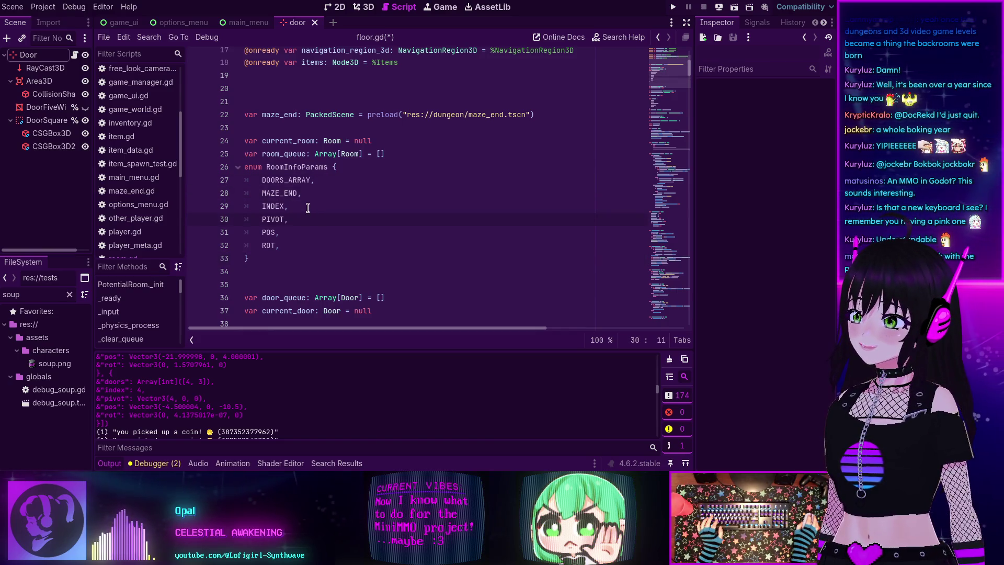
pyautogui.click(309, 205)
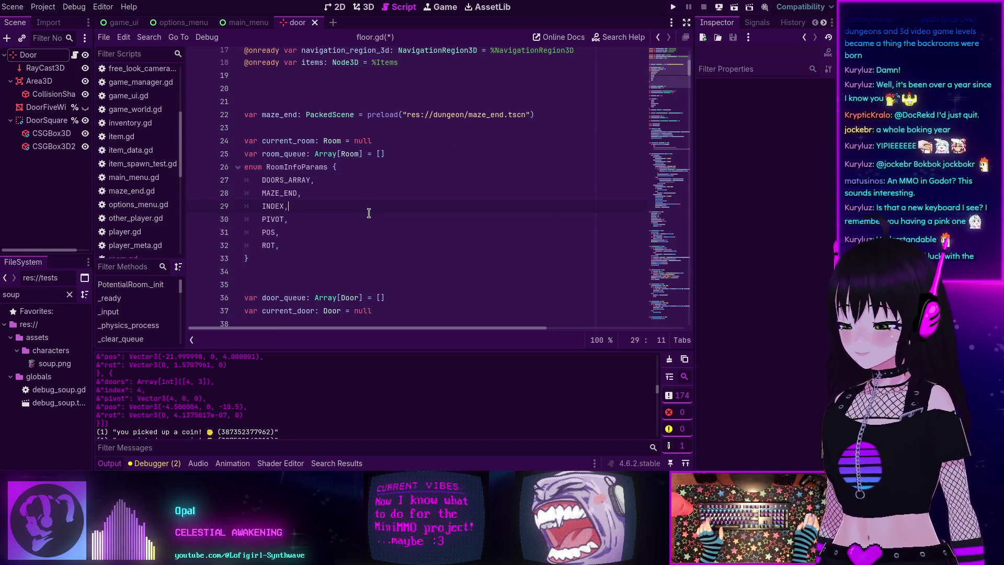
pyautogui.hotkey('ctrl', 's')
pyautogui.moveTo(669, 73); pyautogui.dragTo(663, 262)
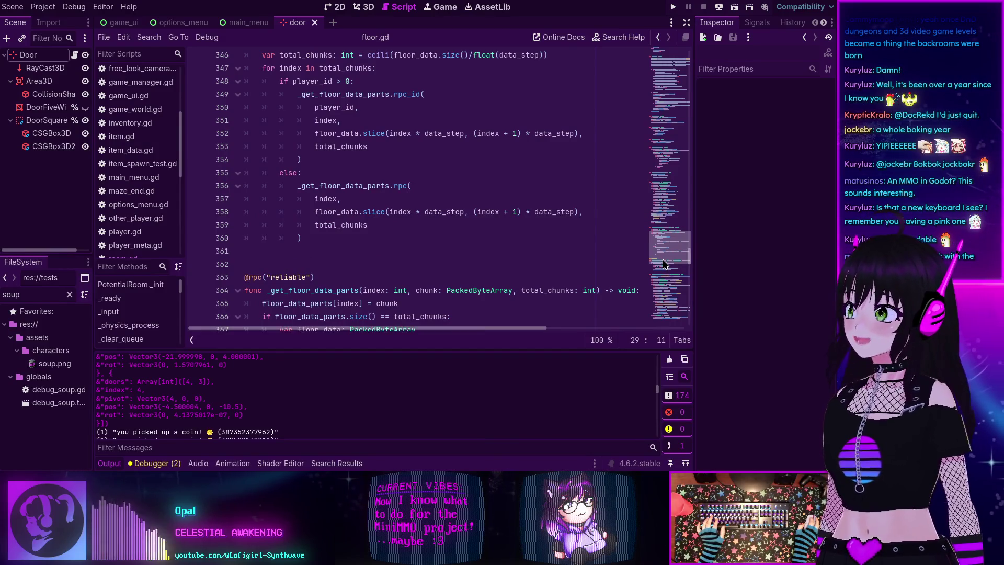
pyautogui.moveTo(662, 263); pyautogui.dragTo(667, 276)
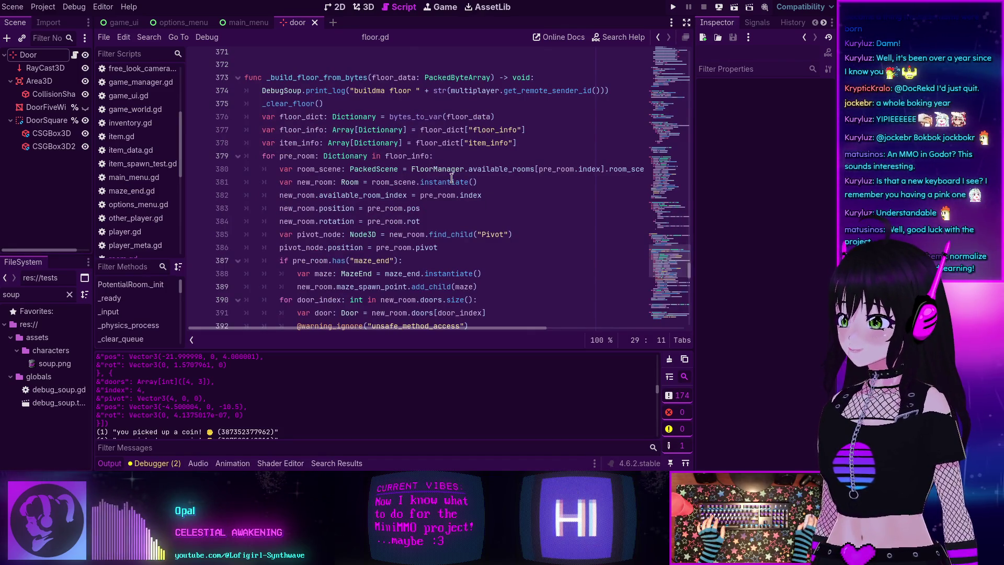
pyautogui.moveTo(451, 177)
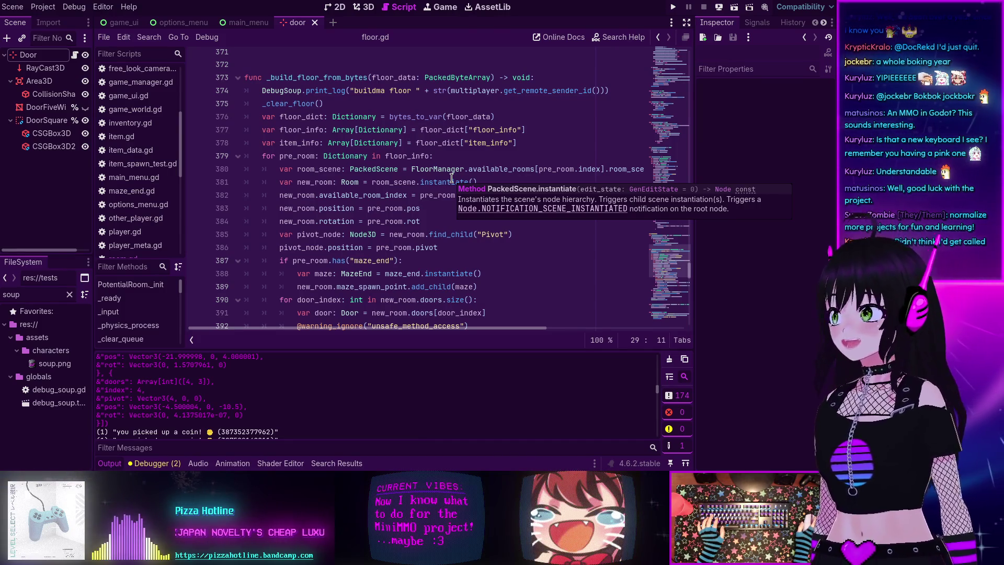
pyautogui.scroll(-3, 457, 192)
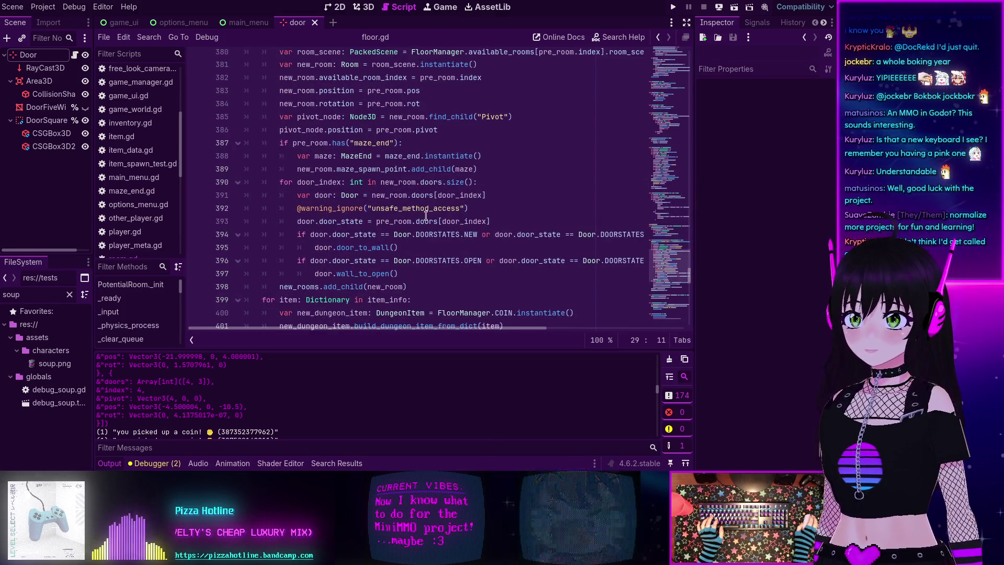
pyautogui.scroll(9, 413, 222)
pyautogui.scroll(3, 413, 222)
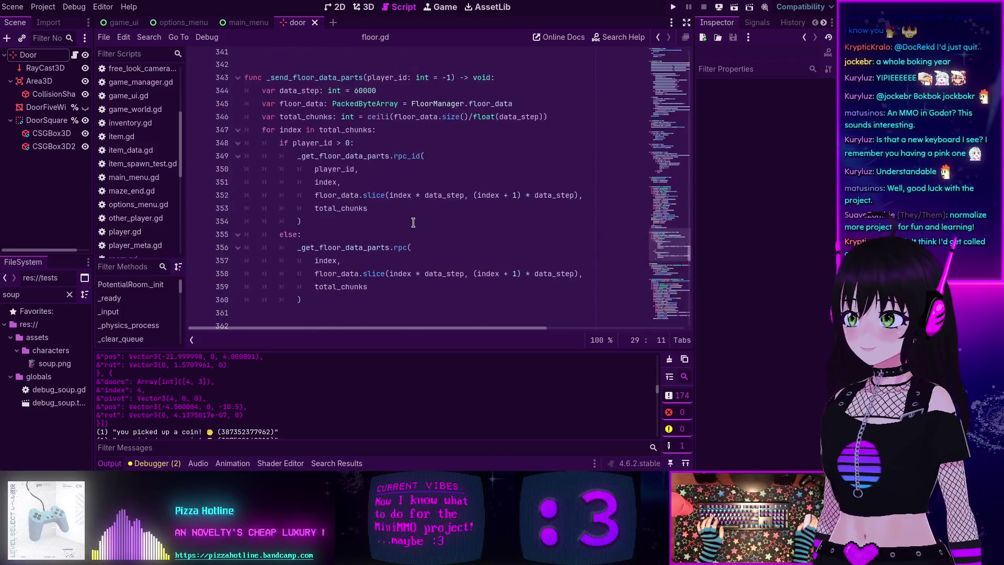
pyautogui.scroll(-8, 413, 222)
pyautogui.scroll(-1, 408, 222)
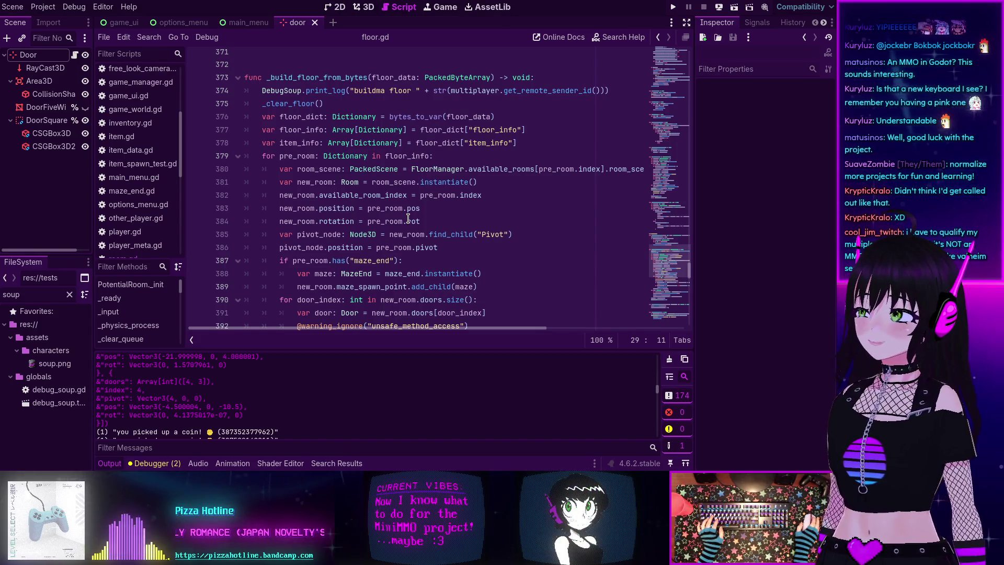
pyautogui.scroll(-1, 404, 213)
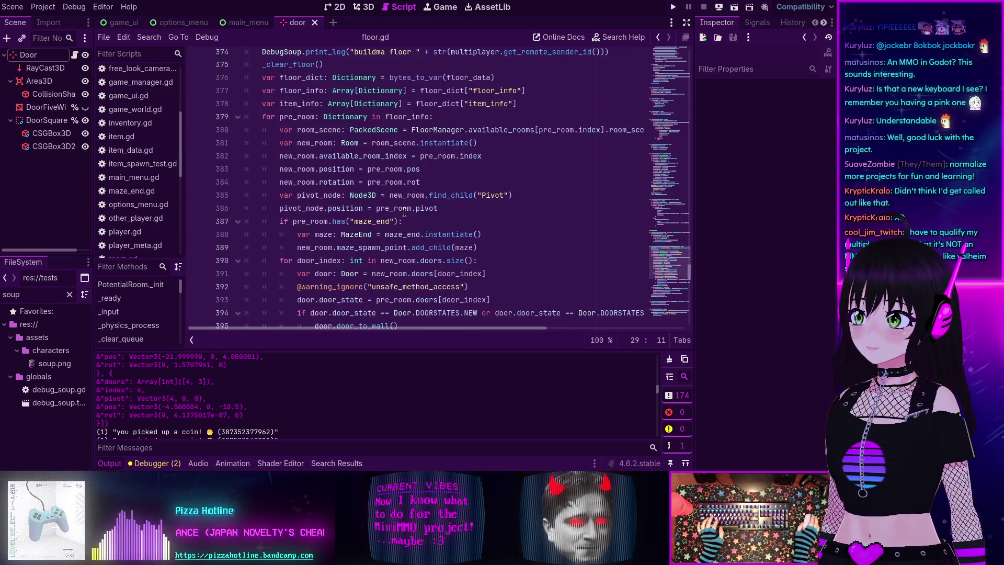
pyautogui.moveTo(377, 210)
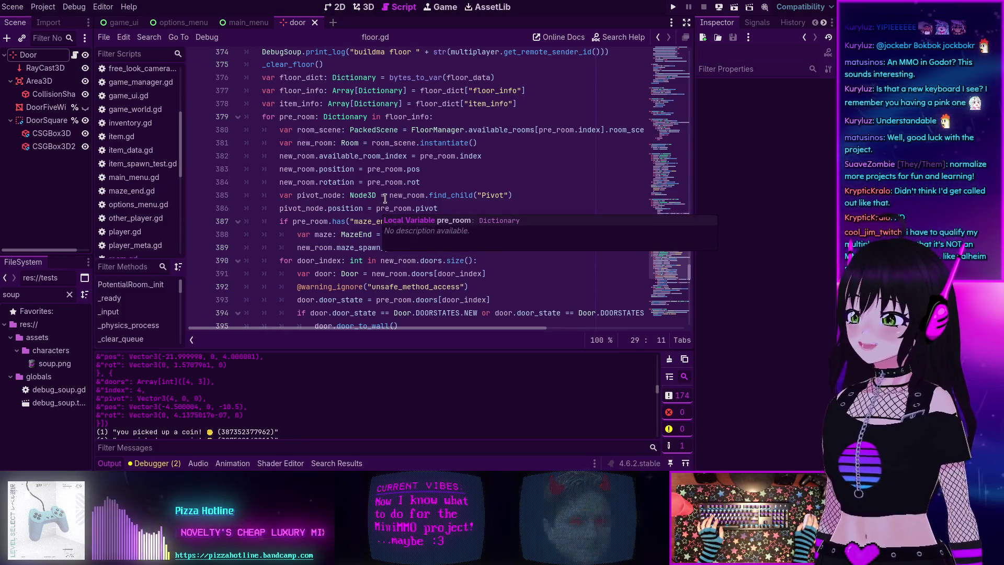
pyautogui.moveTo(409, 161)
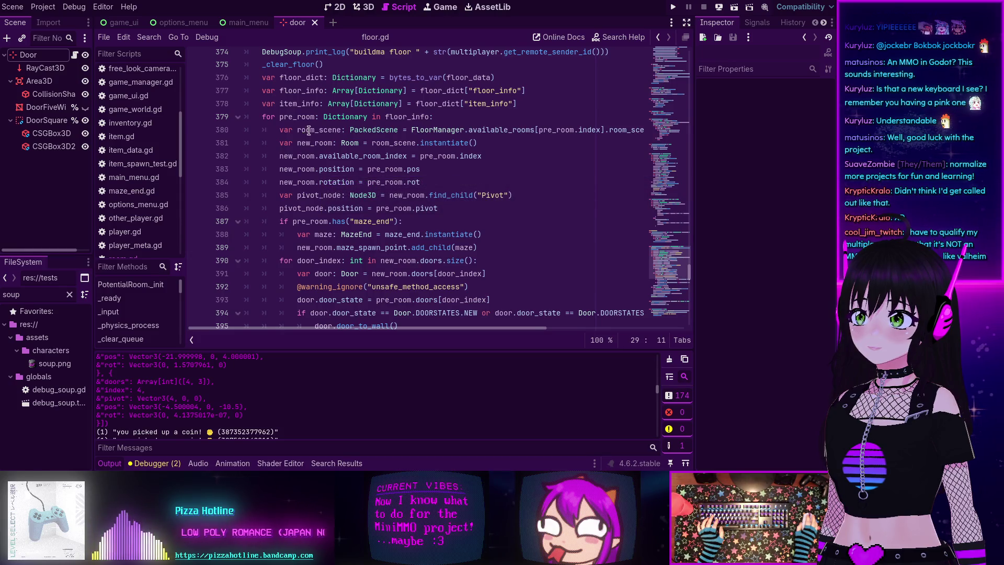
pyautogui.scroll(14, 347, 136)
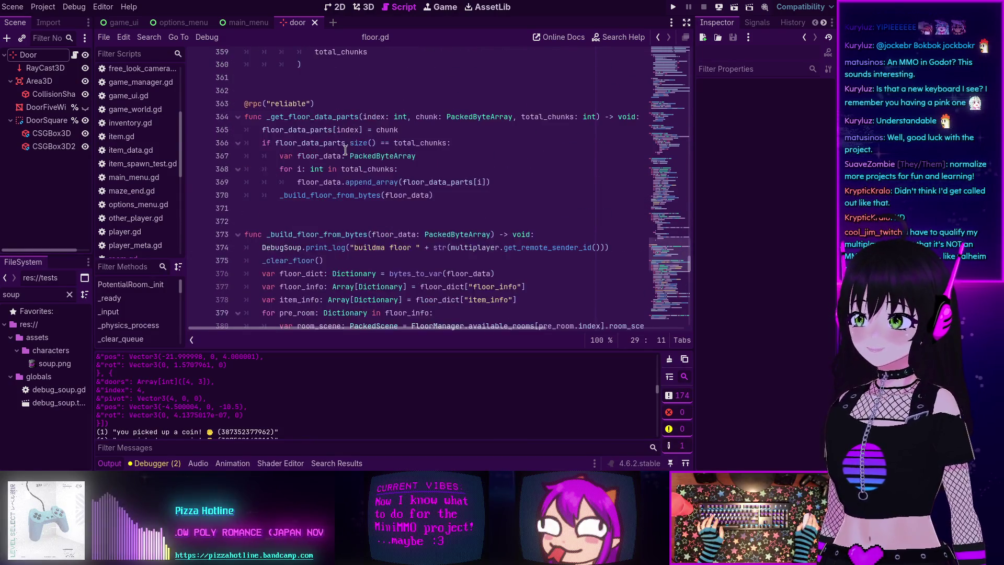
pyautogui.scroll(7, 346, 153)
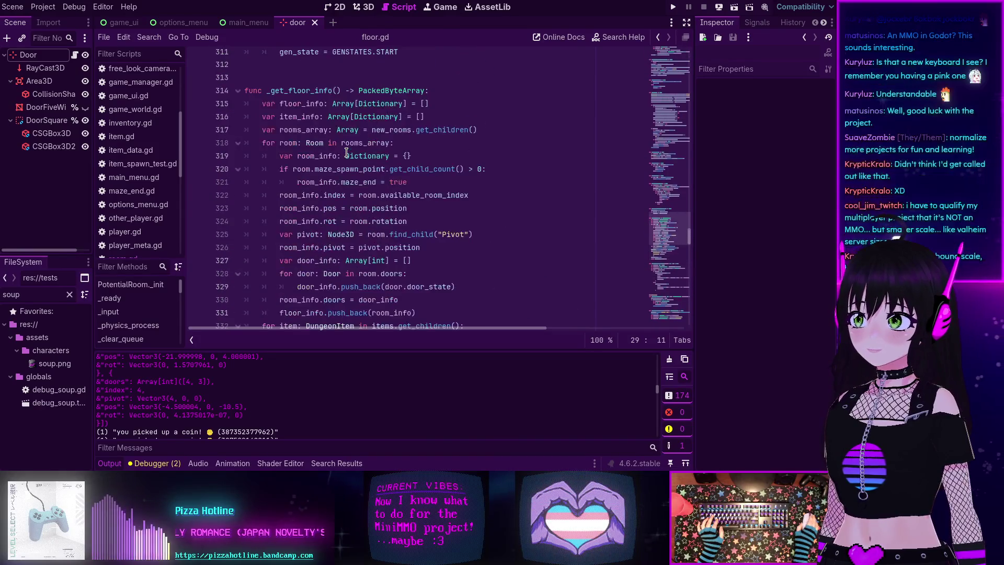
pyautogui.scroll(1, 347, 152)
pyautogui.moveTo(346, 152)
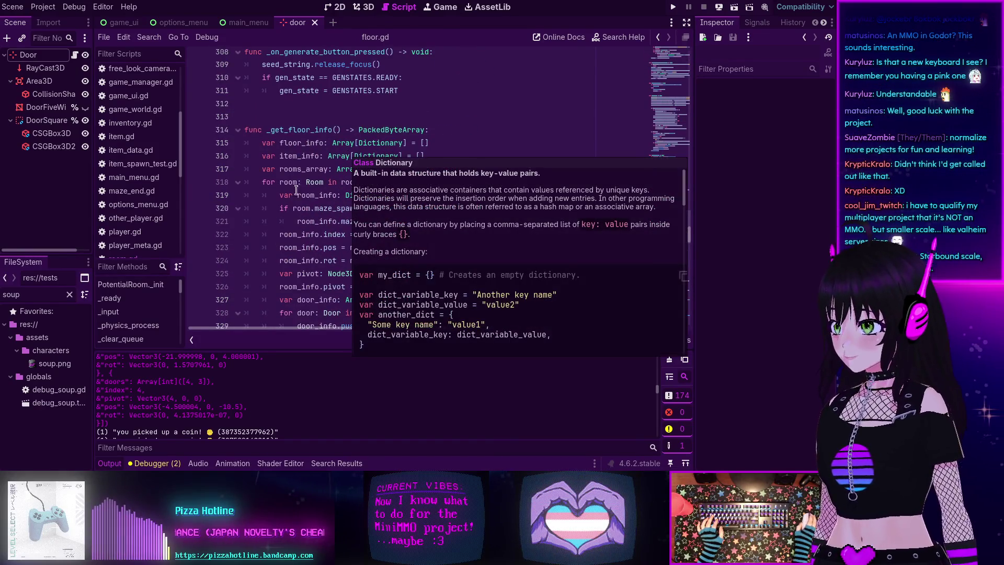
pyautogui.moveTo(301, 230)
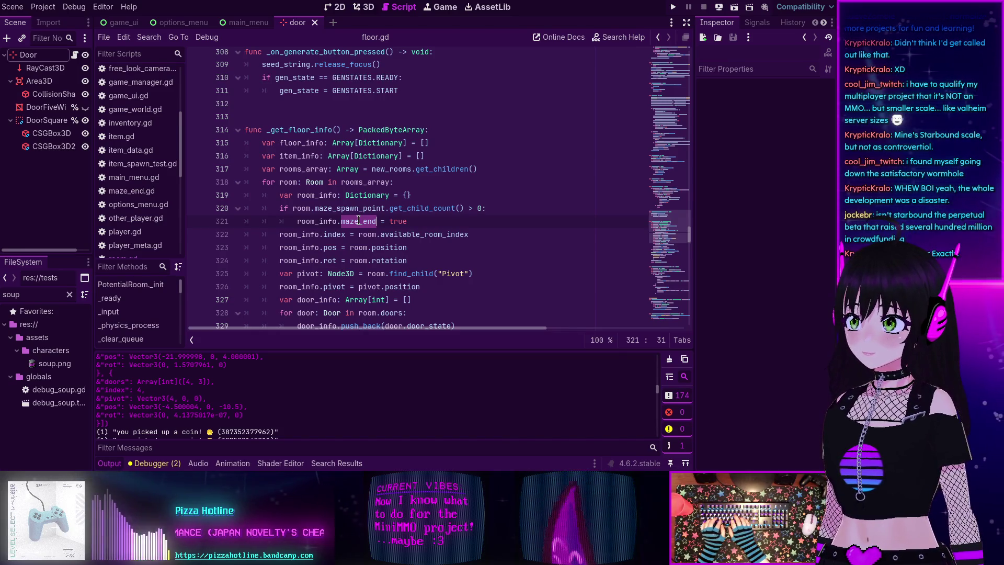
# Step: Undo the accidental edit to the maze_end key and start a new line below that assignment
pyautogui.doubleClick(358, 221)
pyautogui.write('R')
pyautogui.hotkey('ctrl', 'z')
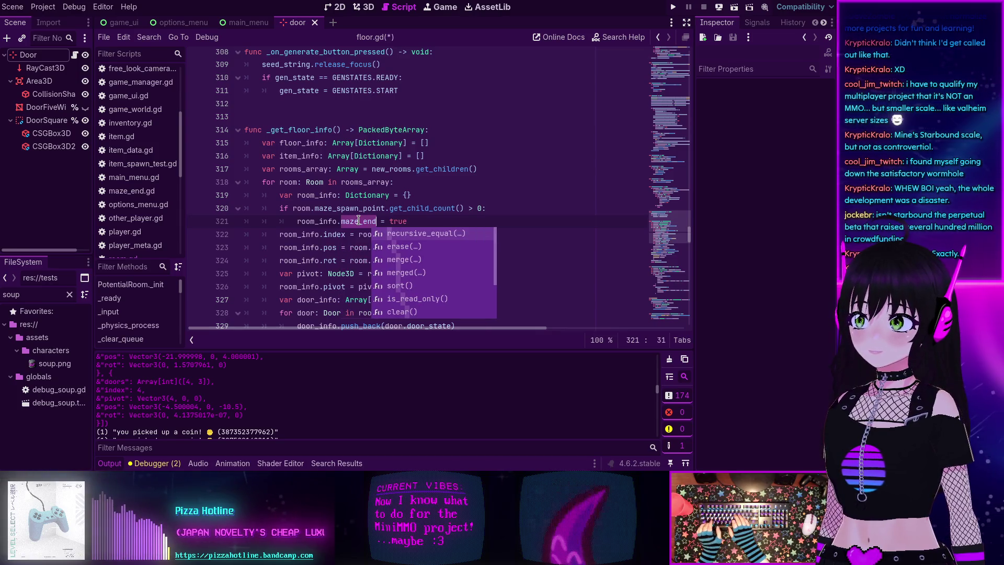
pyautogui.click(419, 216)
pyautogui.press('Return')
# Step: Write room_info[RoomInfoParams.MAZE_END] on the new line using autocomplete
pyautogui.write('room')
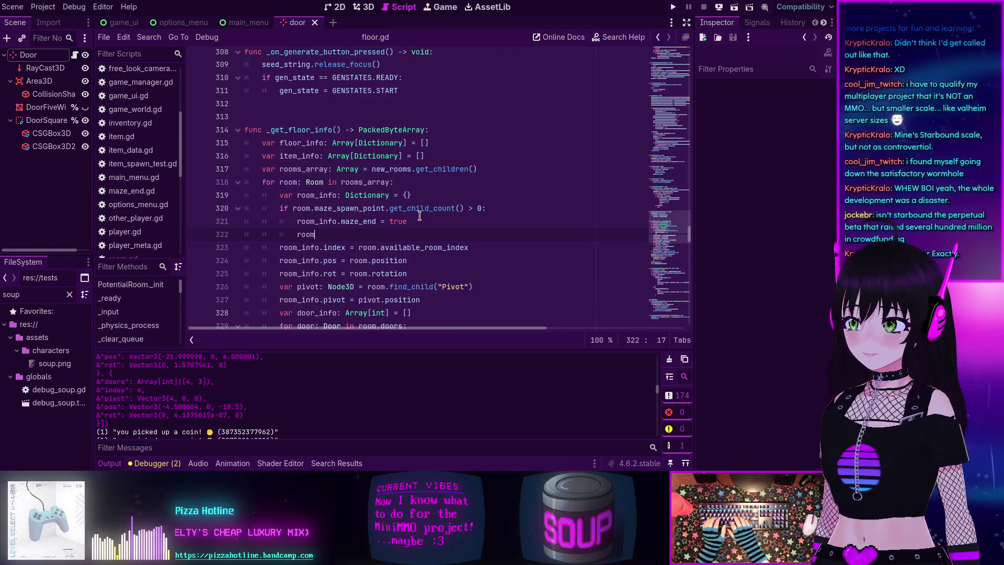
pyautogui.write('_info.')
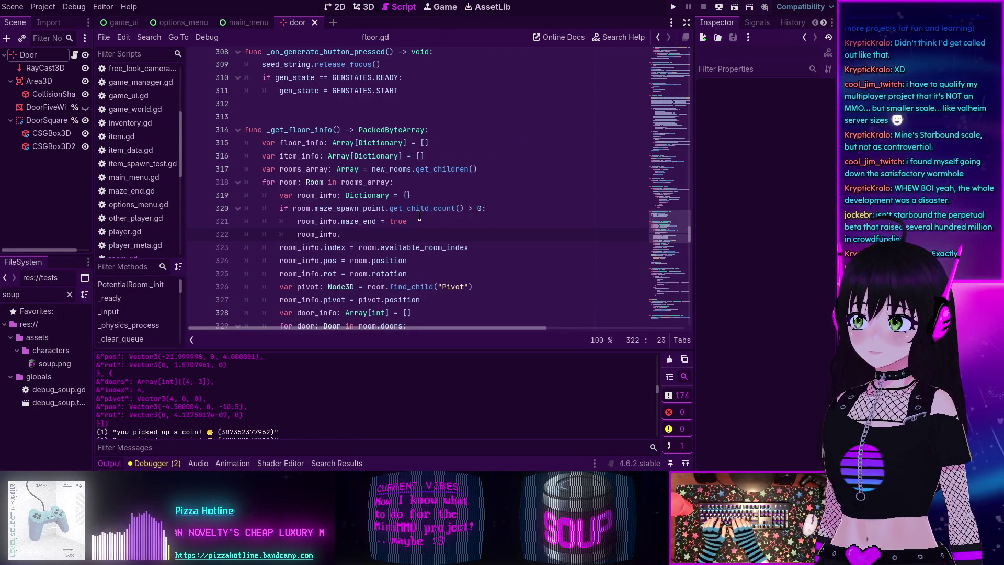
pyautogui.press('BackSpace')
pyautogui.write('[R')
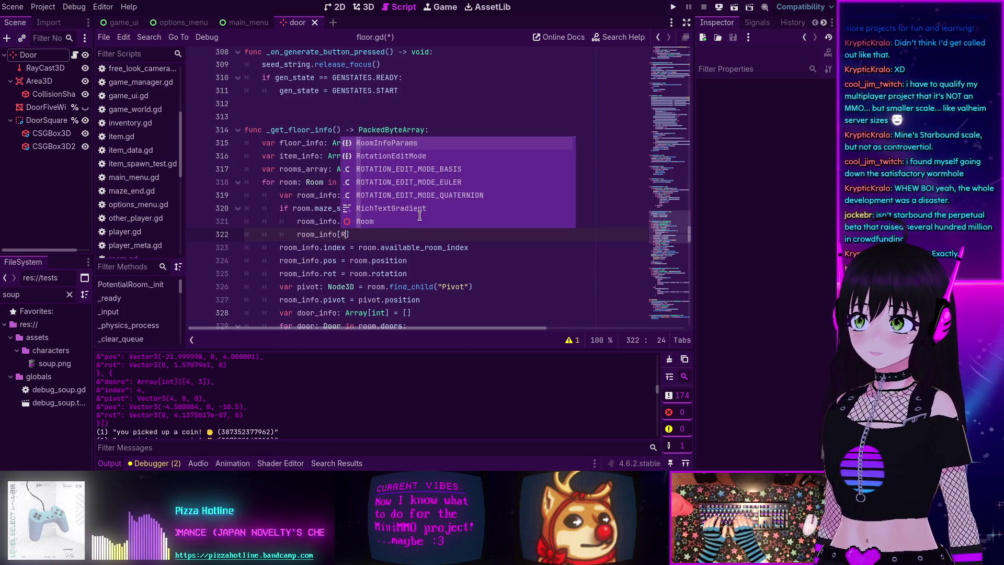
pyautogui.press('Return')
pyautogui.write('.')
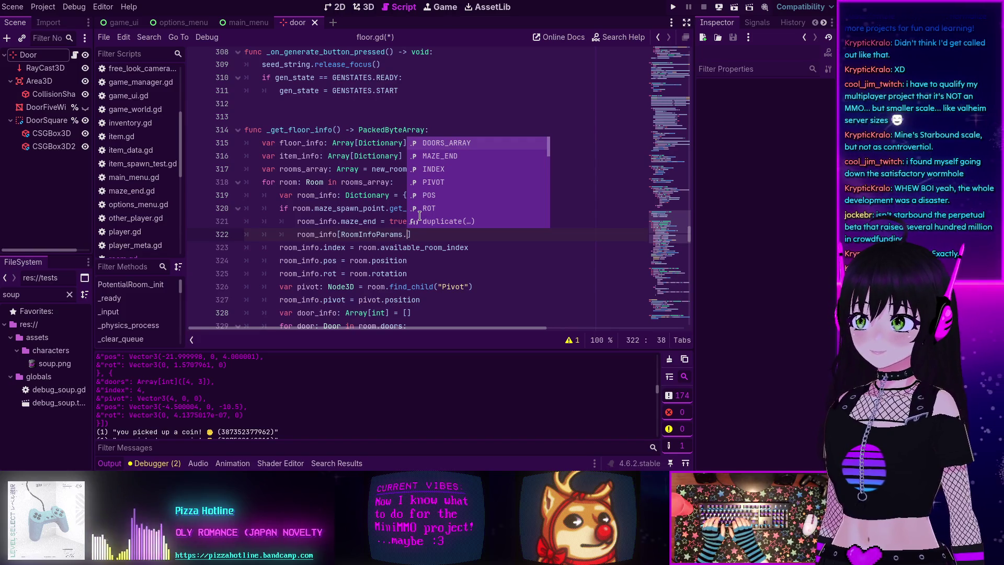
pyautogui.press('Down')
pyautogui.press('Return')
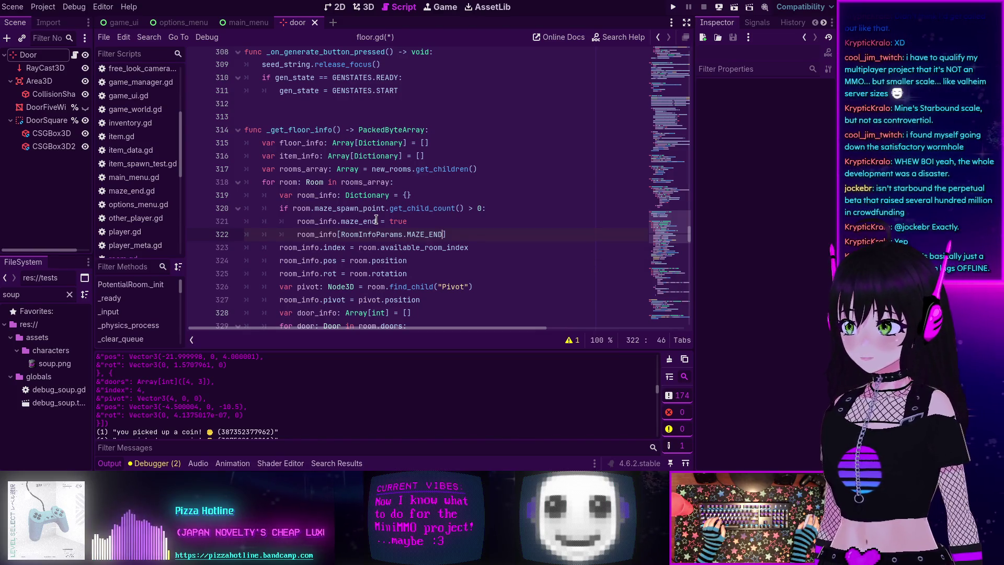
# Step: Select the old line's = true part, then place the caret after the MAZE_END key
pyautogui.scroll(10, 258, 407)
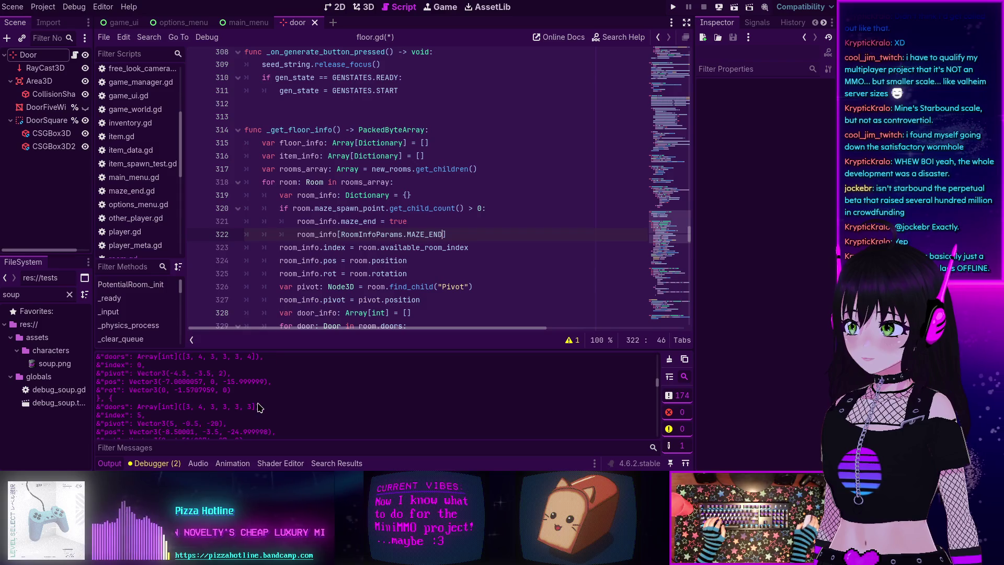
pyautogui.scroll(6, 259, 407)
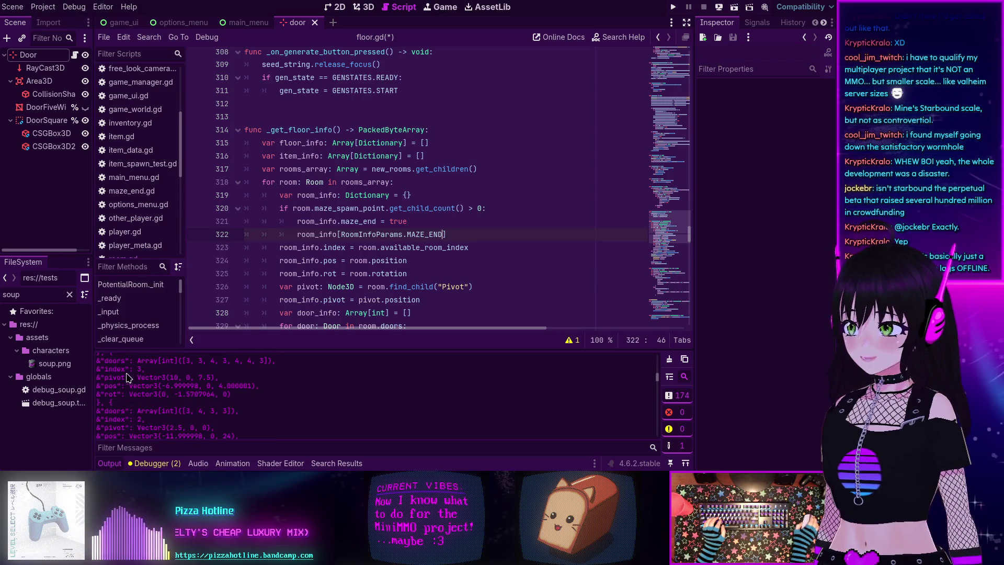
pyautogui.scroll(10, 127, 377)
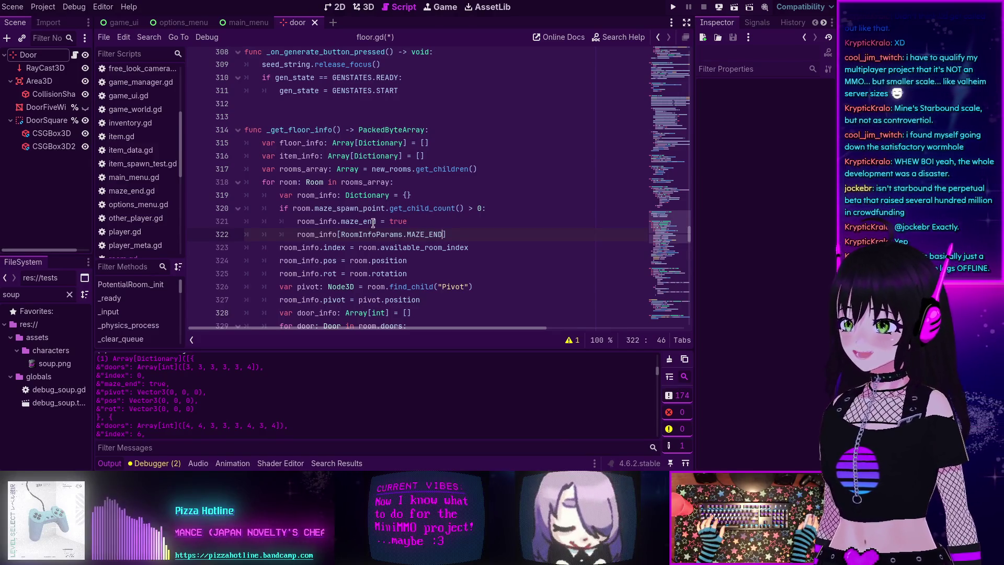
pyautogui.moveTo(376, 222); pyautogui.dragTo(406, 221)
pyautogui.click(457, 231)
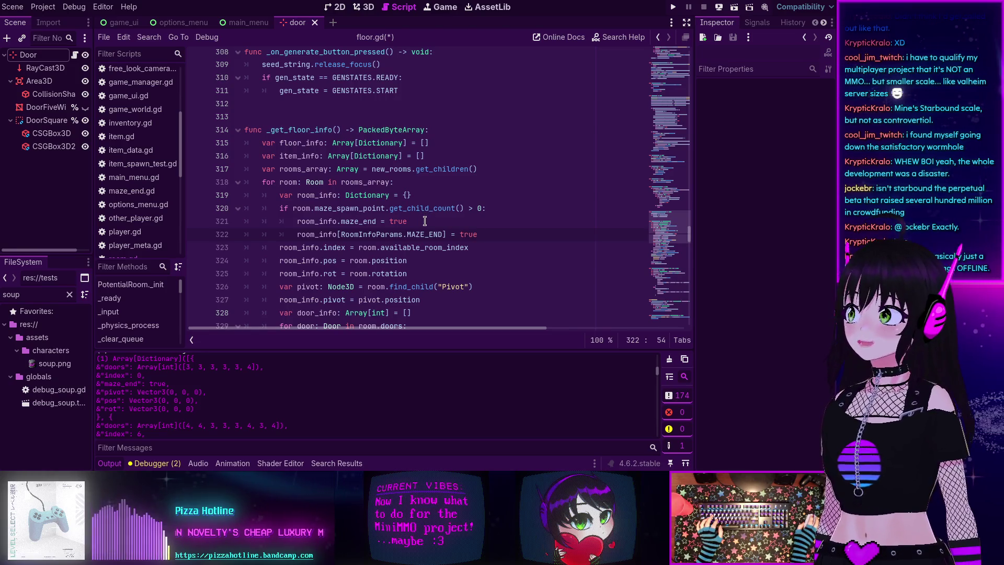
# Step: Select the old room_info.maze_end = true line, then place the caret after Dictionary in the declaration
pyautogui.press('Up')
pyautogui.hotkey('shift', 'Up')
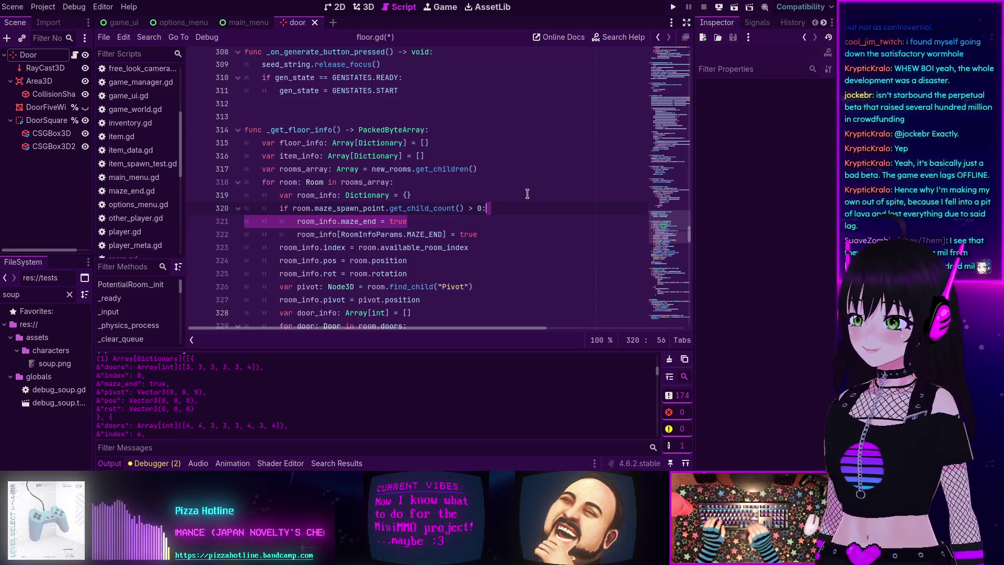
pyautogui.click(441, 215)
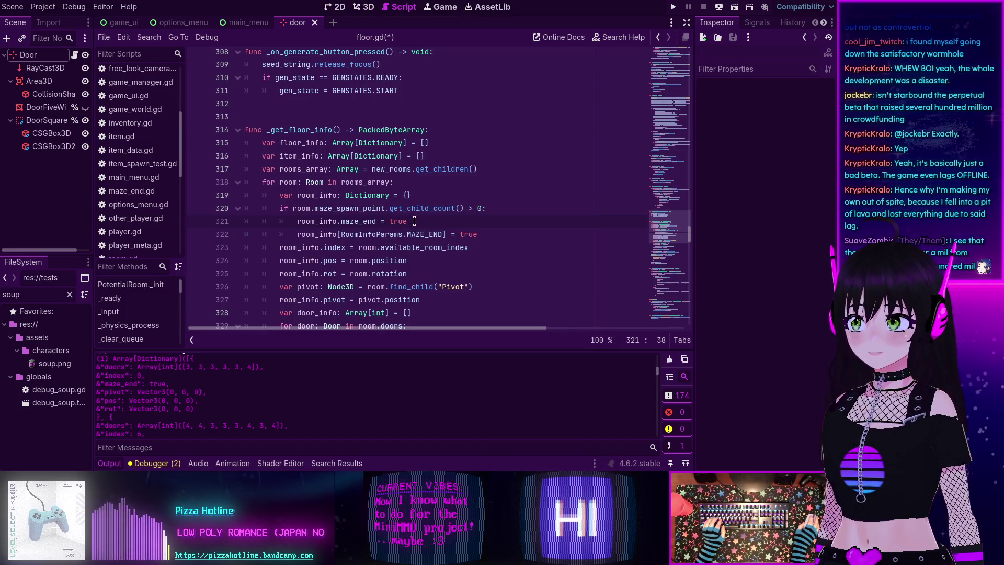
pyautogui.moveTo(414, 220); pyautogui.dragTo(296, 221)
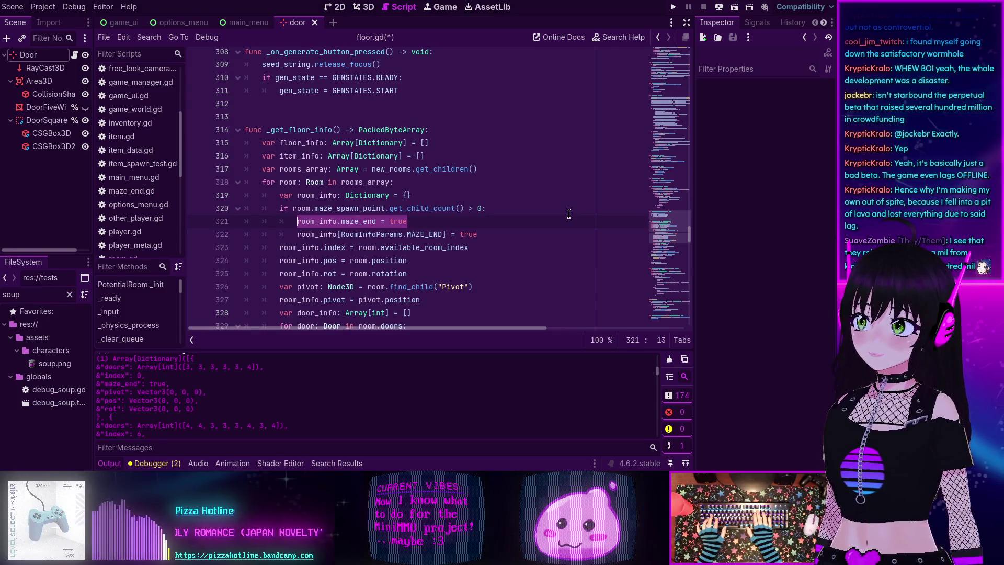
pyautogui.click(391, 196)
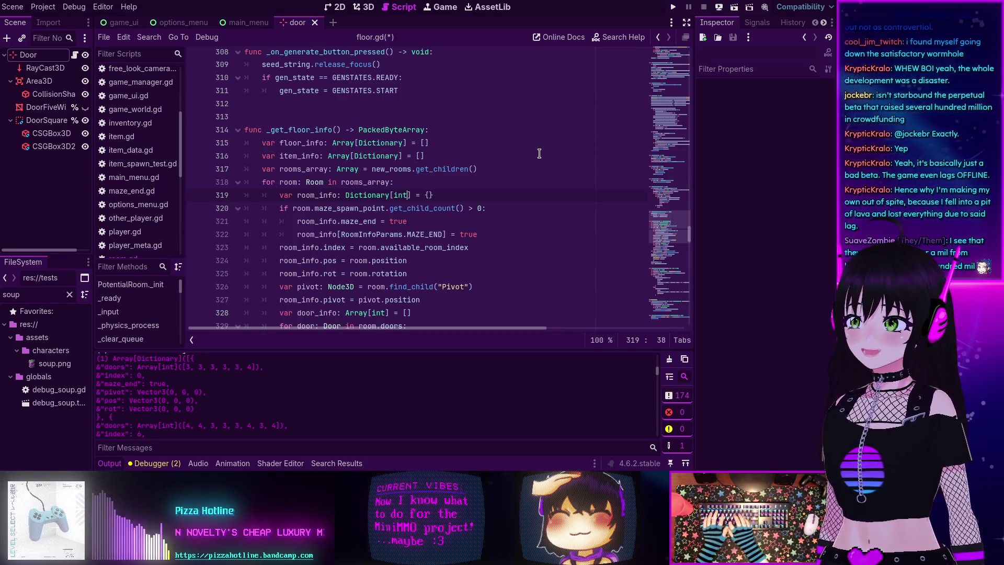
# Step: Declare room_info as Dictionary[int, Variant] and delete line 321's room_info.maze_end = true
pyautogui.write('[int, ')
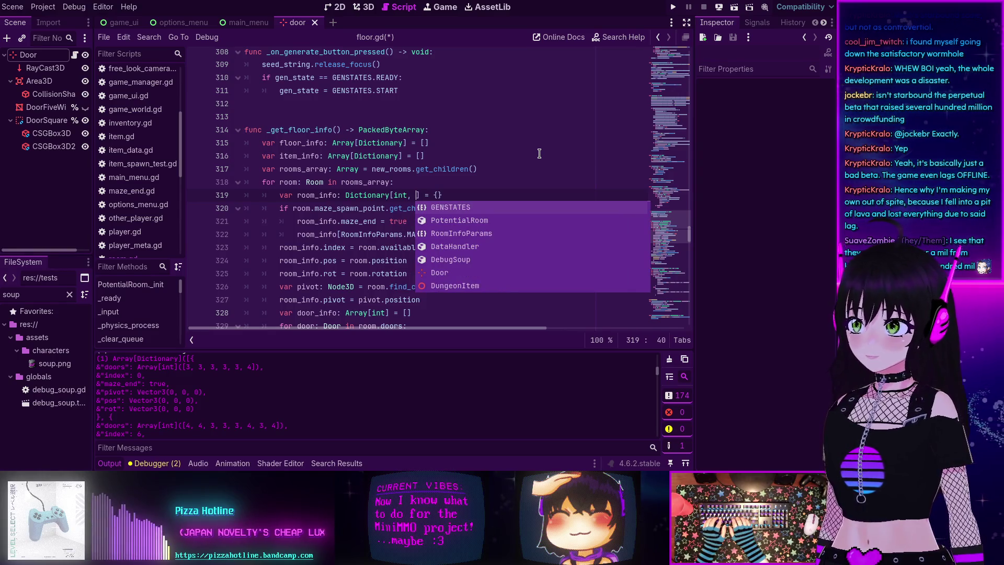
pyautogui.write('Variant')
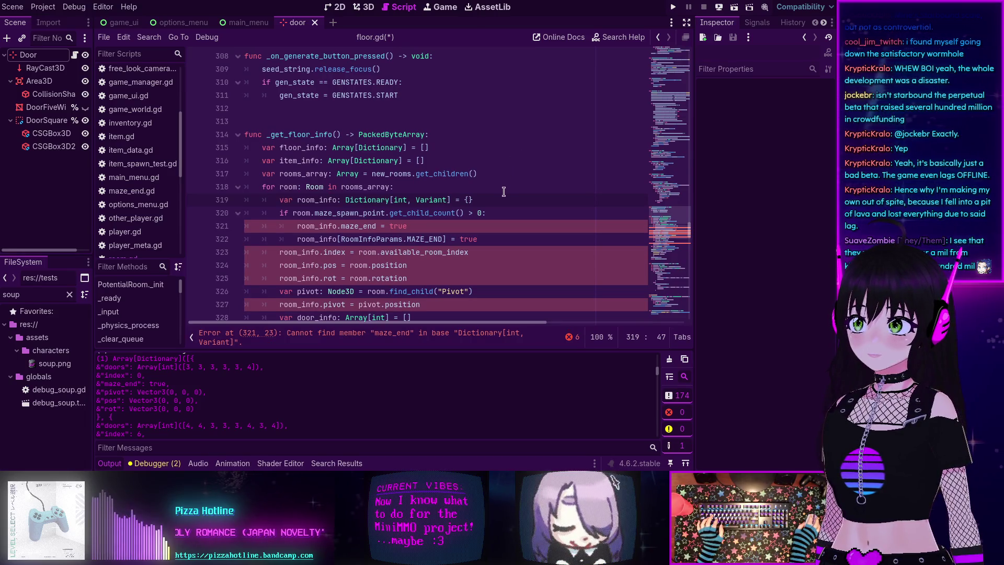
pyautogui.press('End')
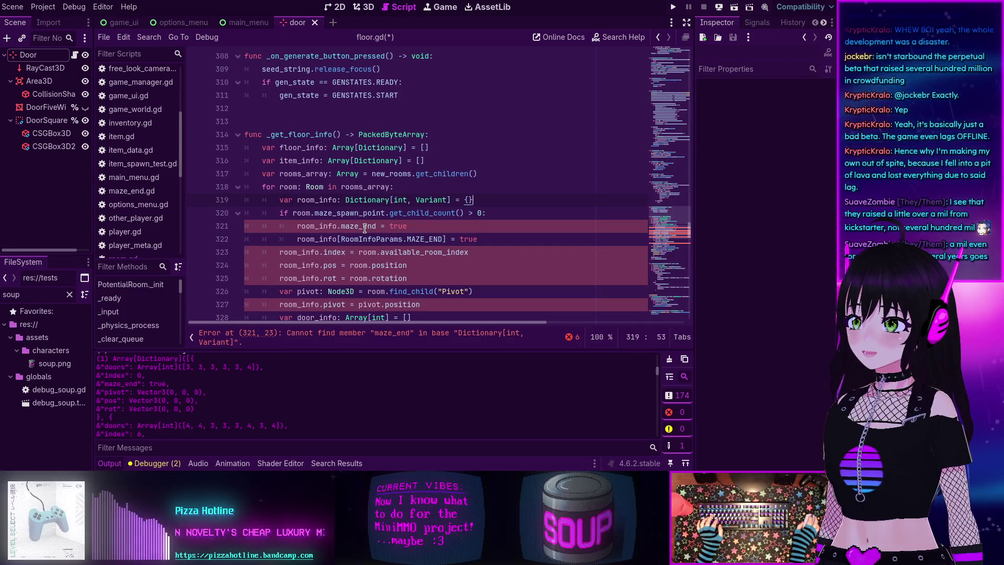
pyautogui.moveTo(418, 225); pyautogui.dragTo(297, 226)
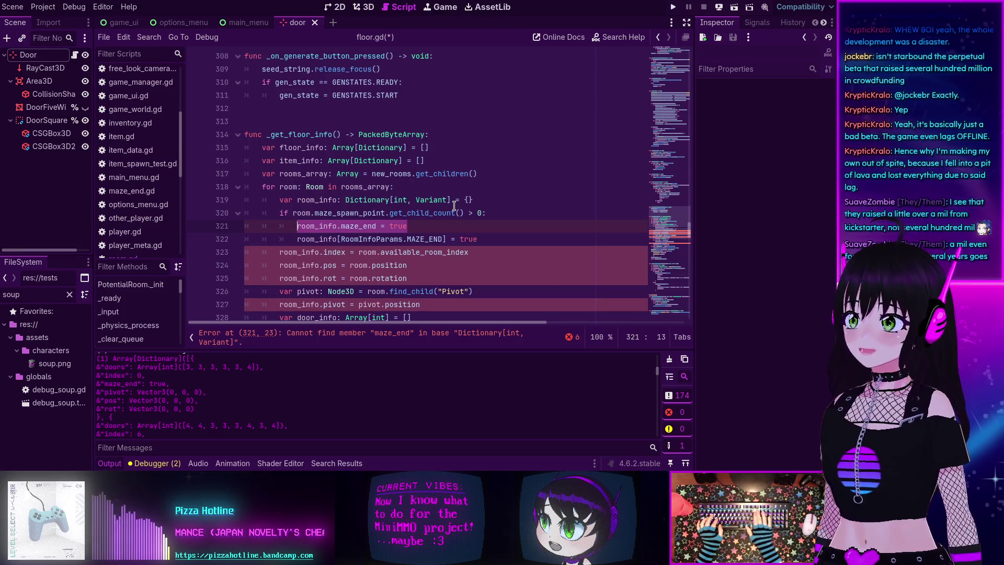
pyautogui.press('BackSpace')
pyautogui.press('BackSpace')
pyautogui.press('BackSpace')
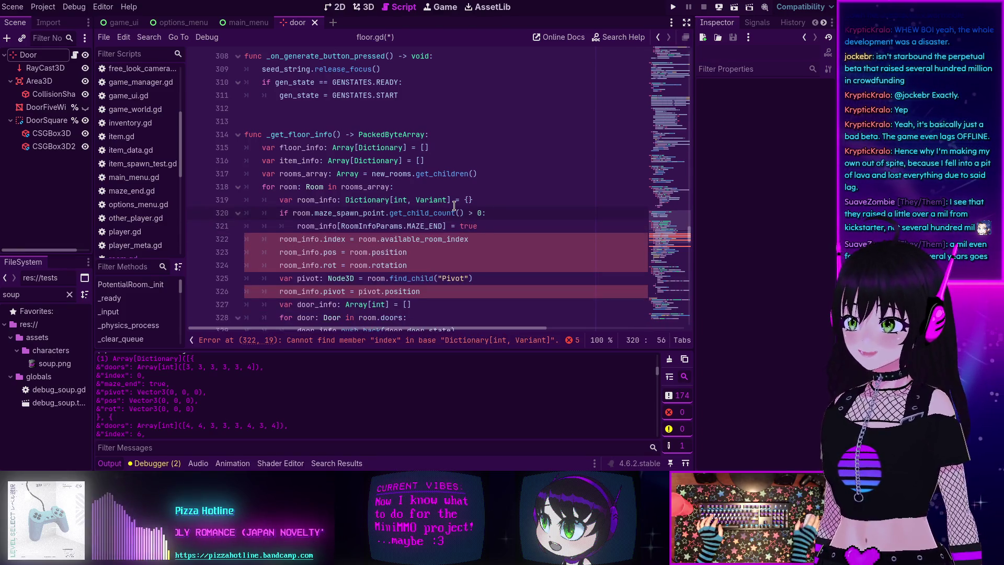
# Step: Replace room_info.index with room_info[RoomInfoParams.INDEX]
pyautogui.scroll(-1, 450, 206)
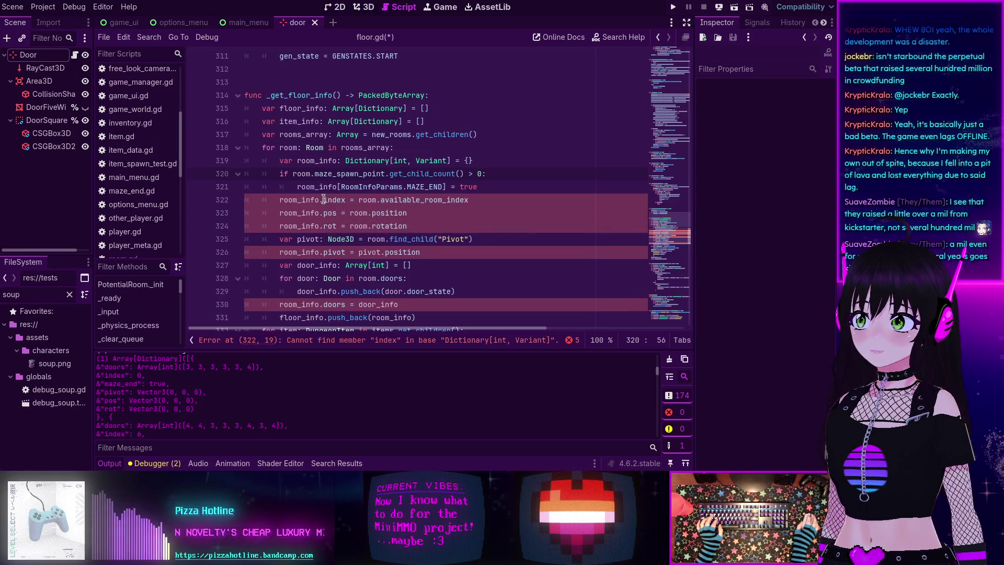
pyautogui.click(323, 199)
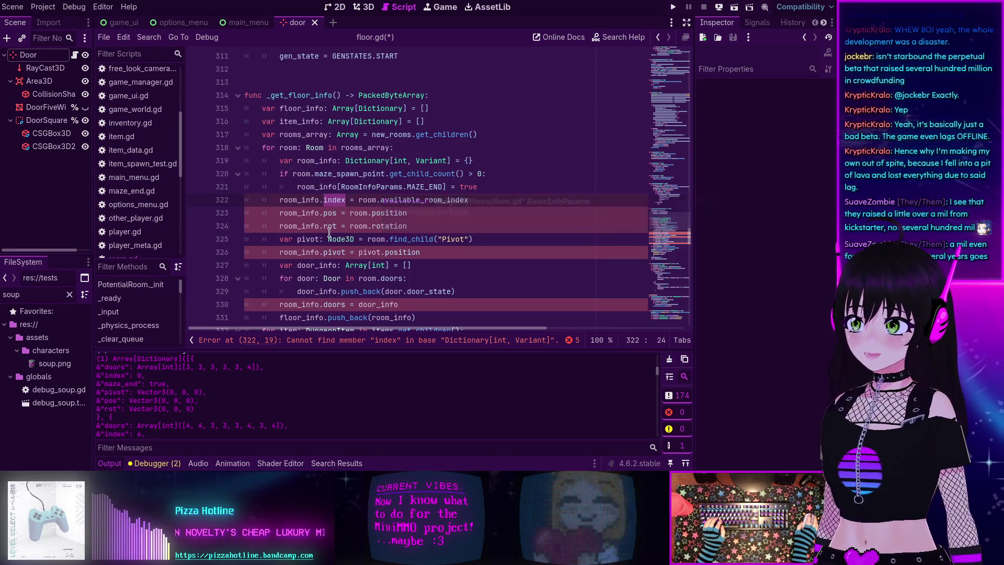
pyautogui.press('BackSpace')
pyautogui.press('BackSpace')
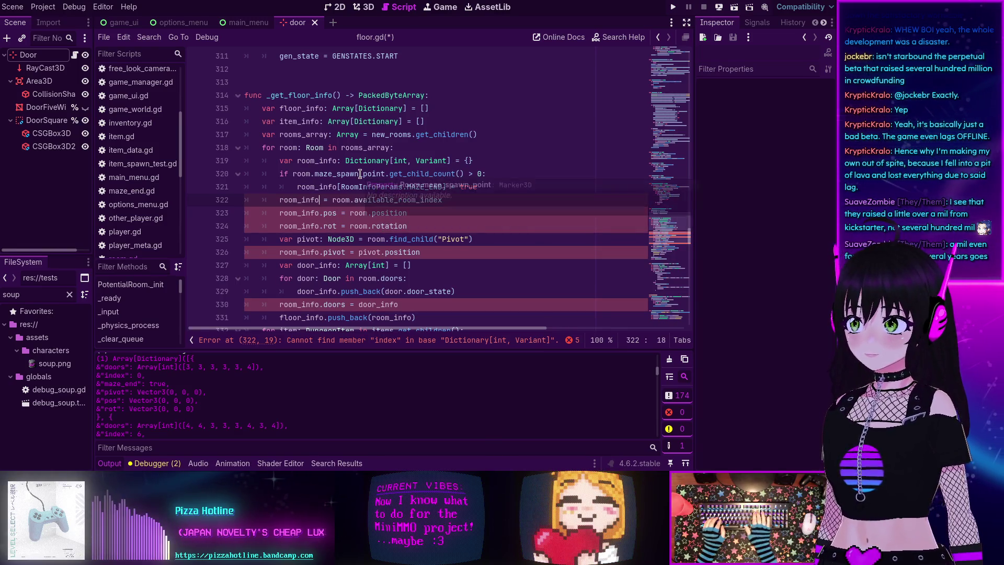
pyautogui.write('[Room')
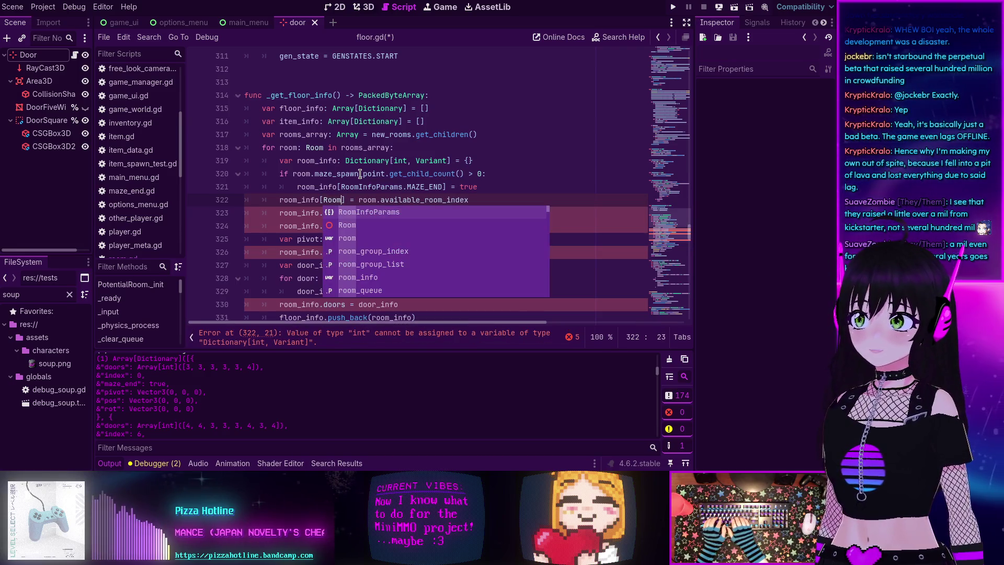
pyautogui.press('Return')
pyautogui.write('.')
pyautogui.press('Down')
pyautogui.press('Down')
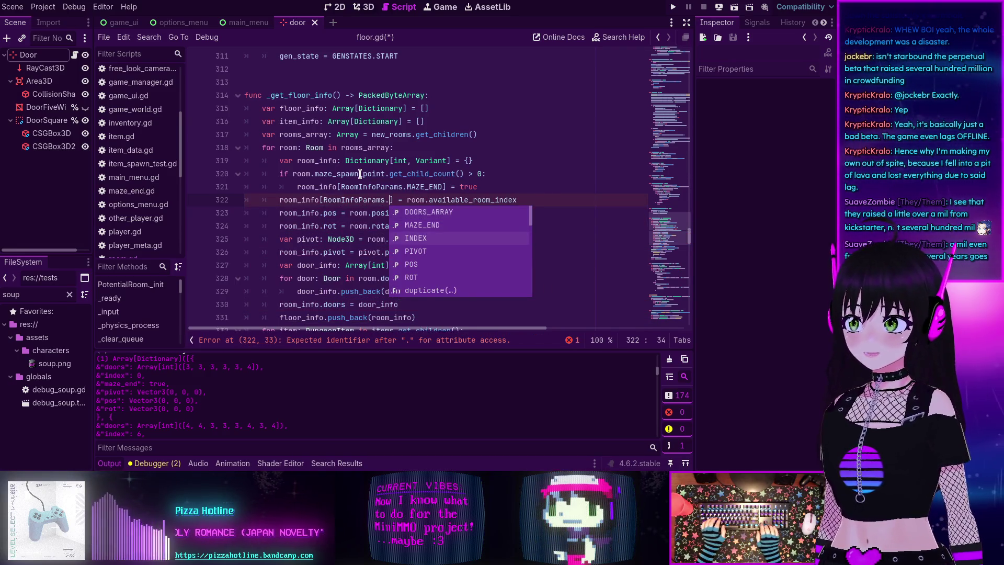
pyautogui.press('Return')
# Step: Replace room_info.pos with the RoomInfoParams.POS key
pyautogui.click(328, 212)
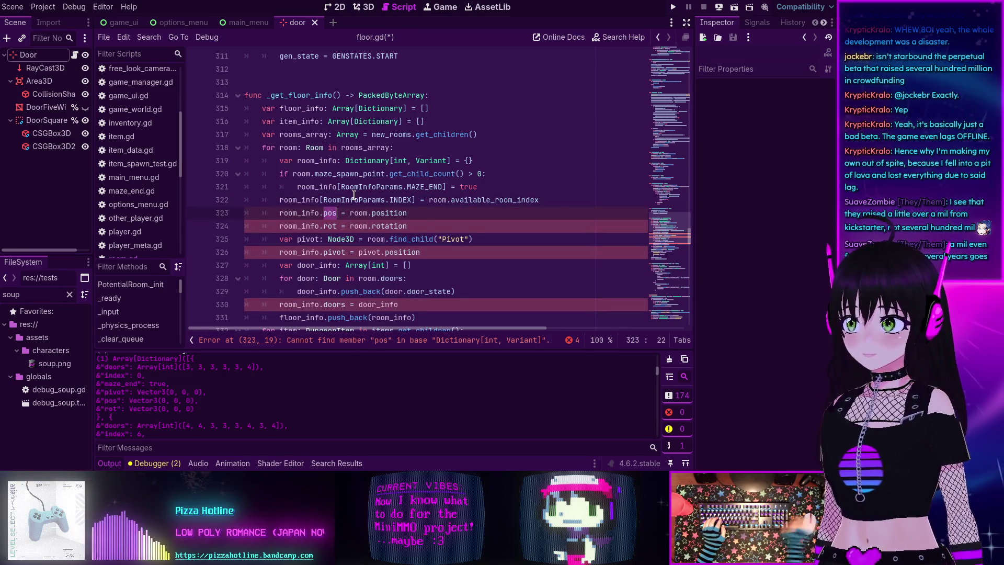
pyautogui.press('BackSpace')
pyautogui.press('BackSpace')
pyautogui.press('BackSpace')
pyautogui.write('[')
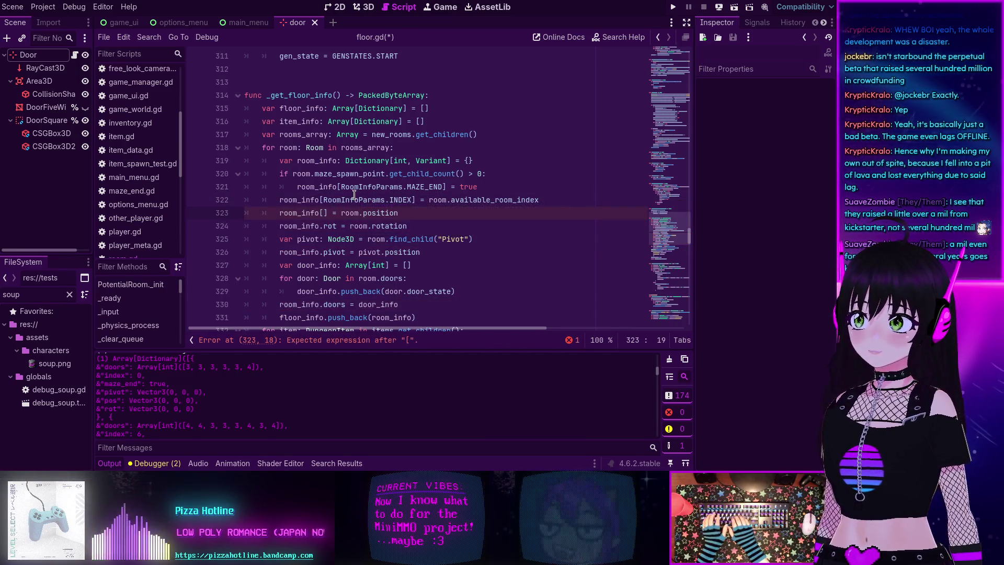
pyautogui.write('Ro')
pyautogui.press('Return')
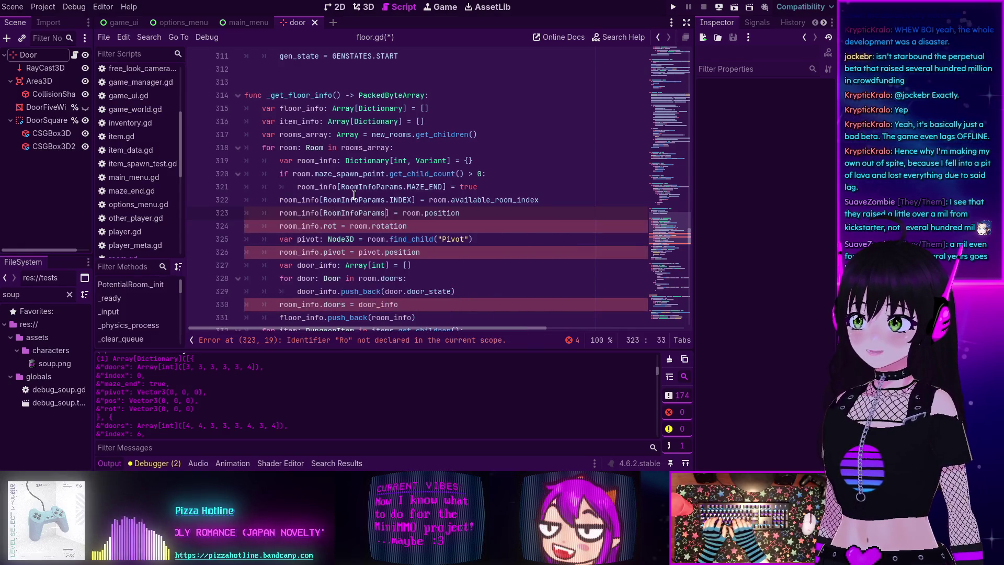
pyautogui.write('.POS')
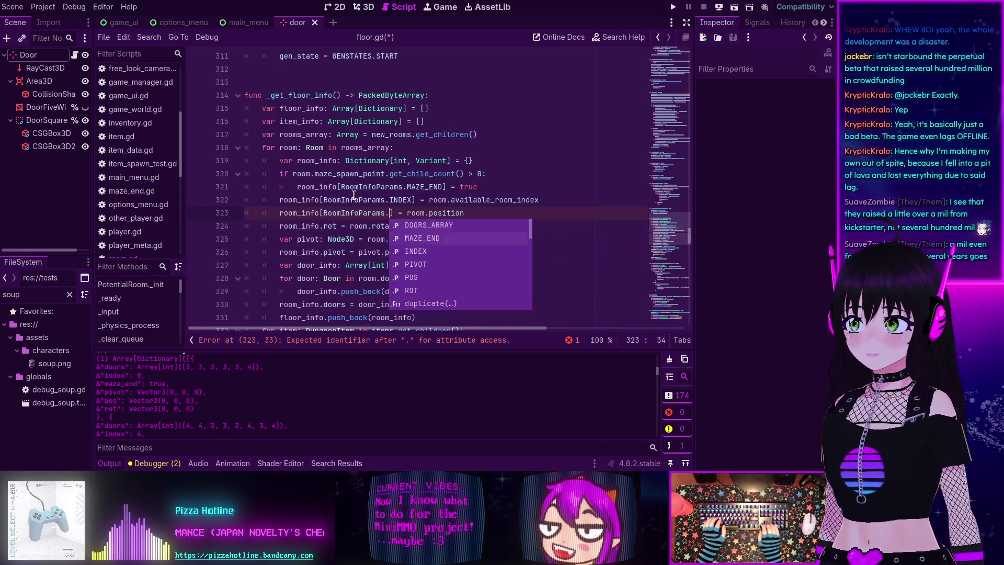
# Step: Replace room_info.rot with room_info[RoomInfoParams.ROT]
pyautogui.click(337, 226)
pyautogui.scroll(-1, 361, 168)
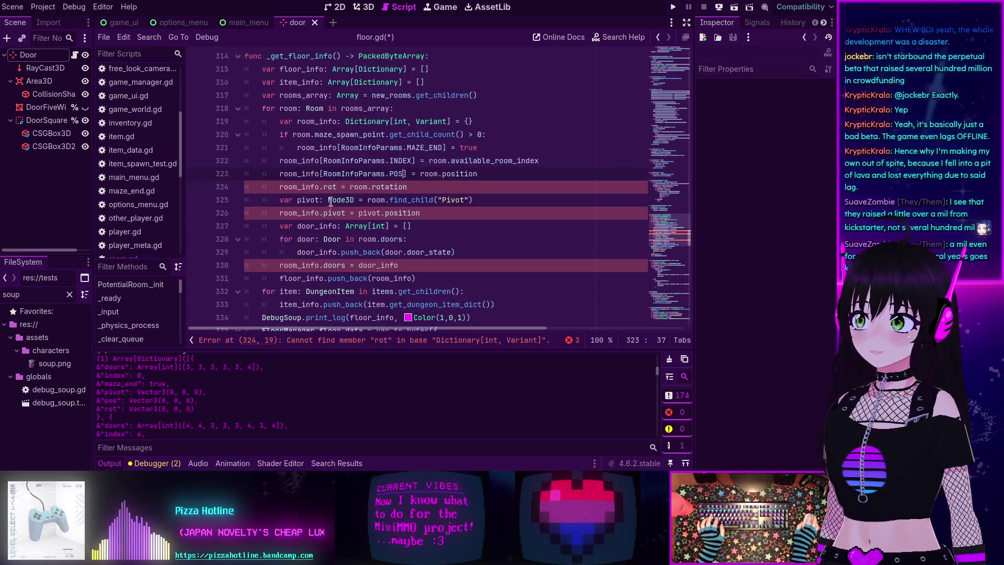
pyautogui.press('BackSpace')
pyautogui.press('BackSpace')
pyautogui.press('BackSpace')
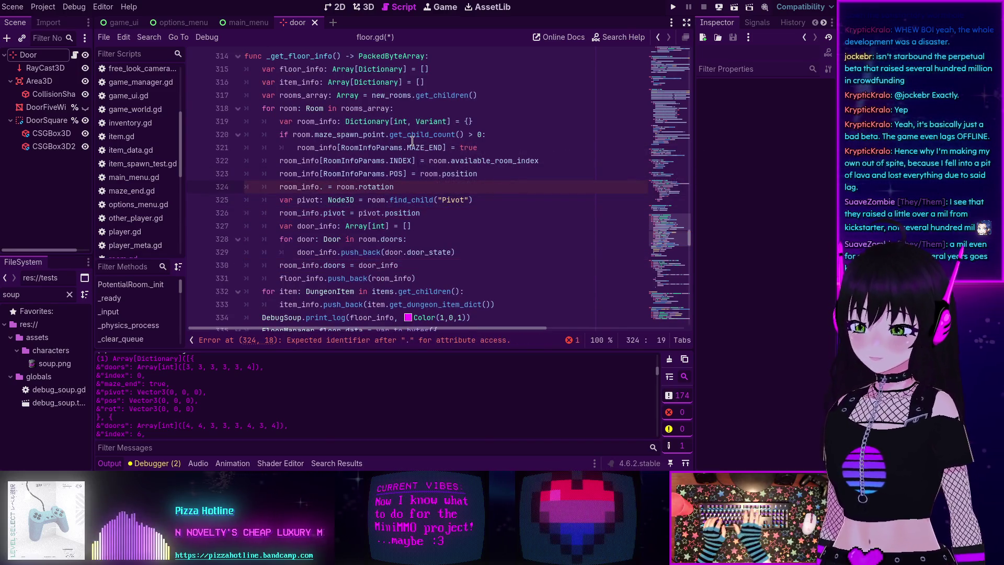
pyautogui.write('[Room')
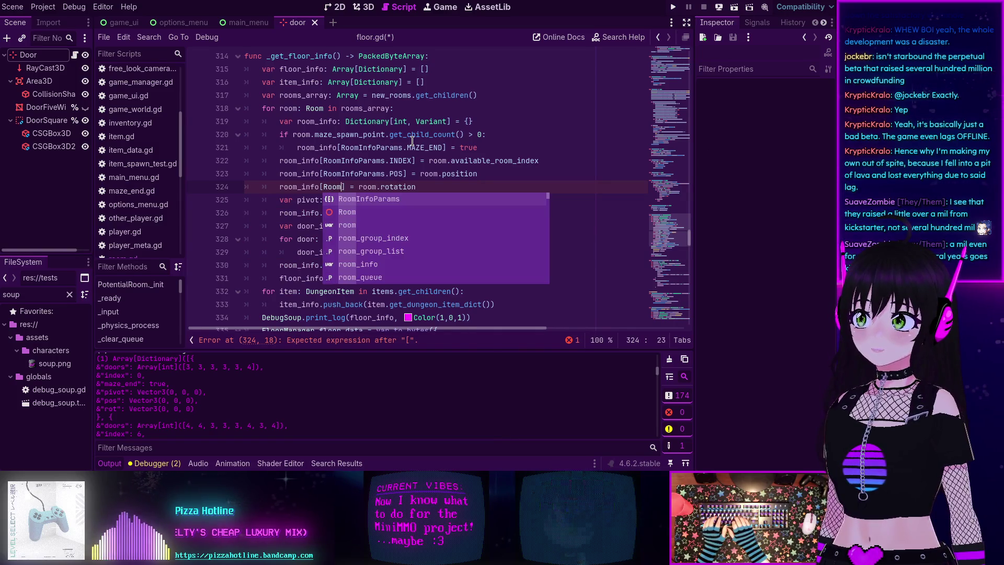
pyautogui.press('Return')
pyautogui.write('.')
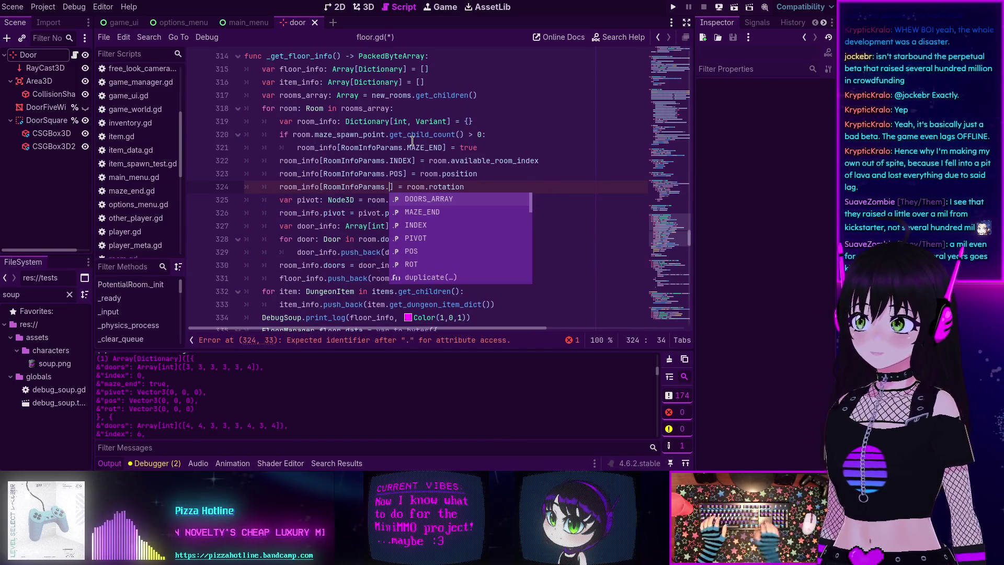
pyautogui.write('ro')
pyautogui.press('Return')
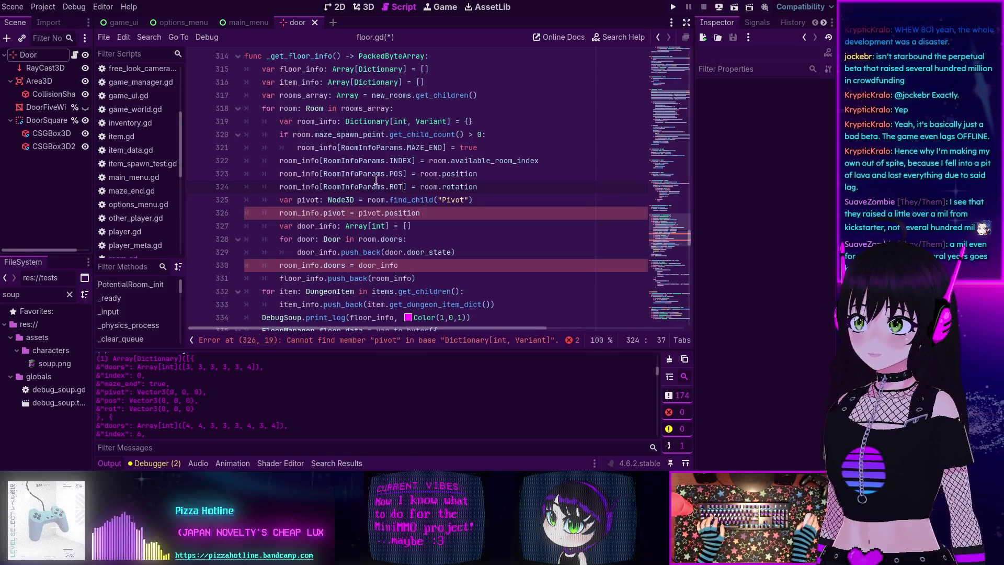
pyautogui.scroll(-1, 371, 178)
# Step: Change the pivot line to room_info[RoomInfoParams.PIVOT] = pivot
pyautogui.doubleClick(334, 174)
pyautogui.press('BackSpace')
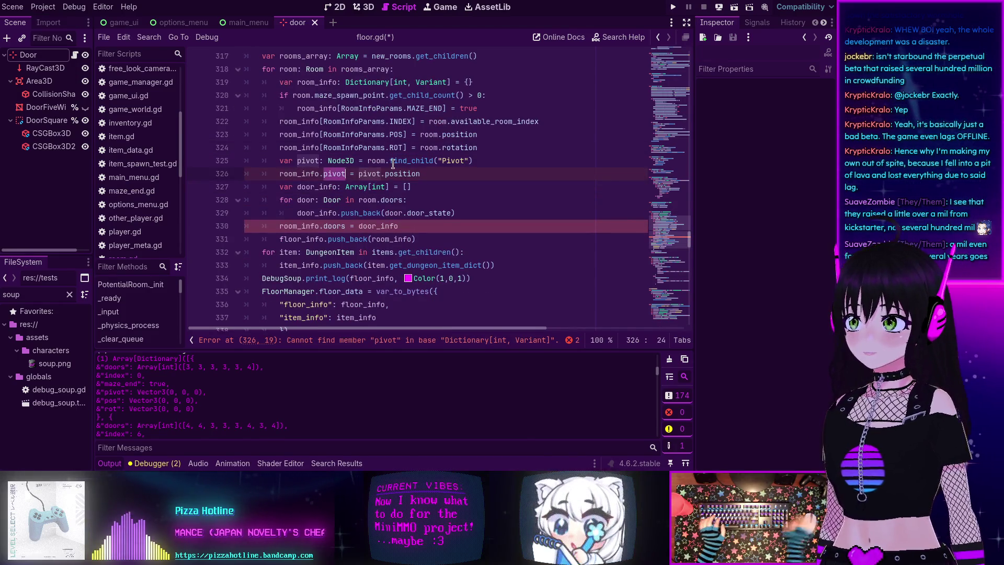
pyautogui.press('BackSpace')
pyautogui.write('[R')
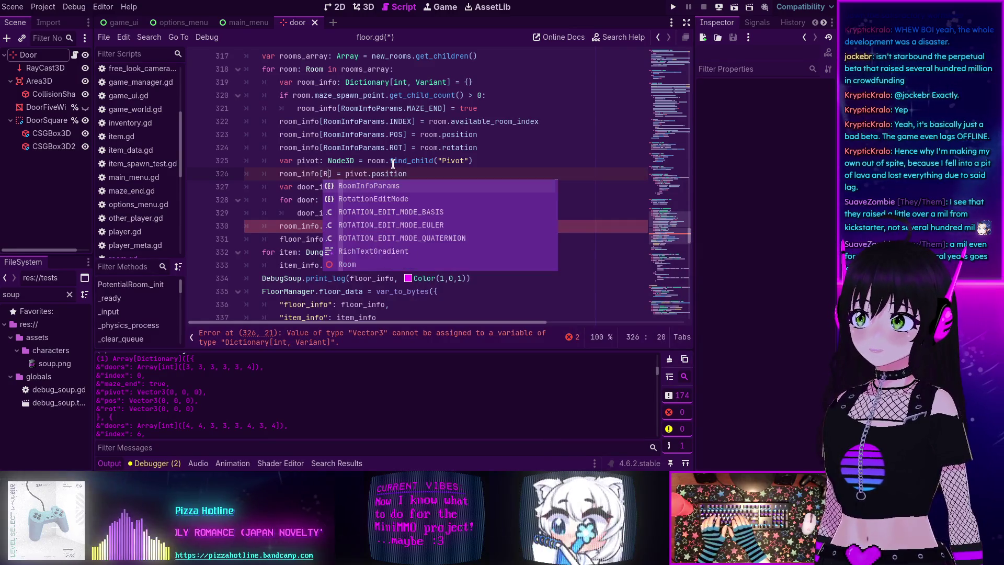
pyautogui.press('Return')
pyautogui.write('.')
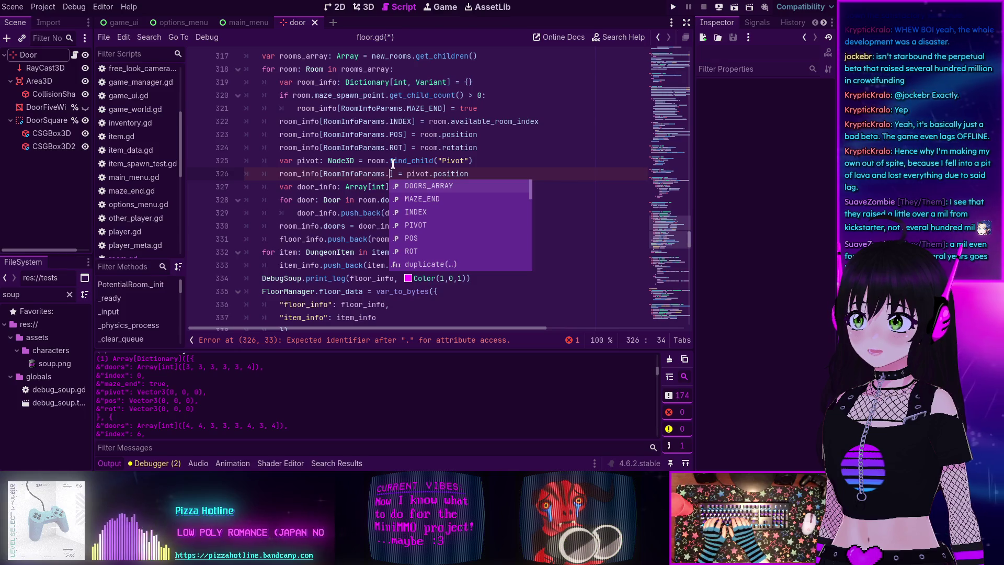
pyautogui.press('BackSpace')
pyautogui.press('BackSpace')
pyautogui.press('BackSpace')
pyautogui.write('.pivot')
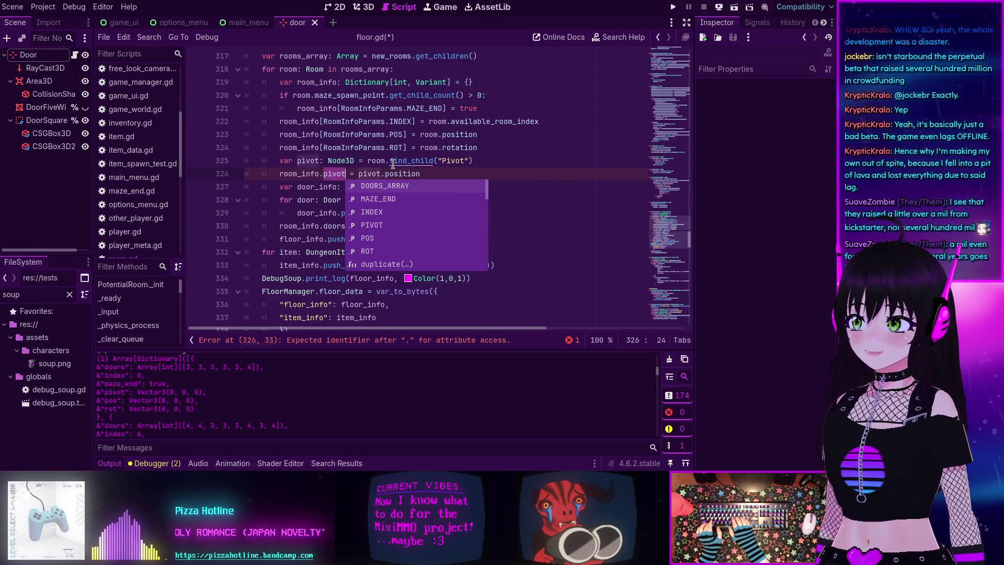
pyautogui.press('BackSpace')
pyautogui.press('BackSpace')
pyautogui.press('BackSpace')
pyautogui.write('[RoomInfoParams.')
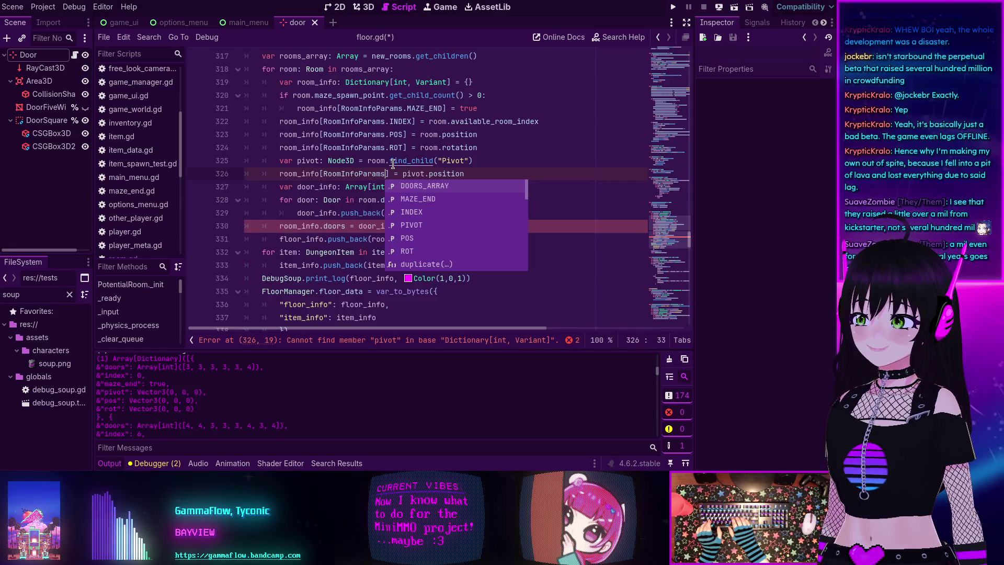
pyautogui.write('PIVOT] = pivot')
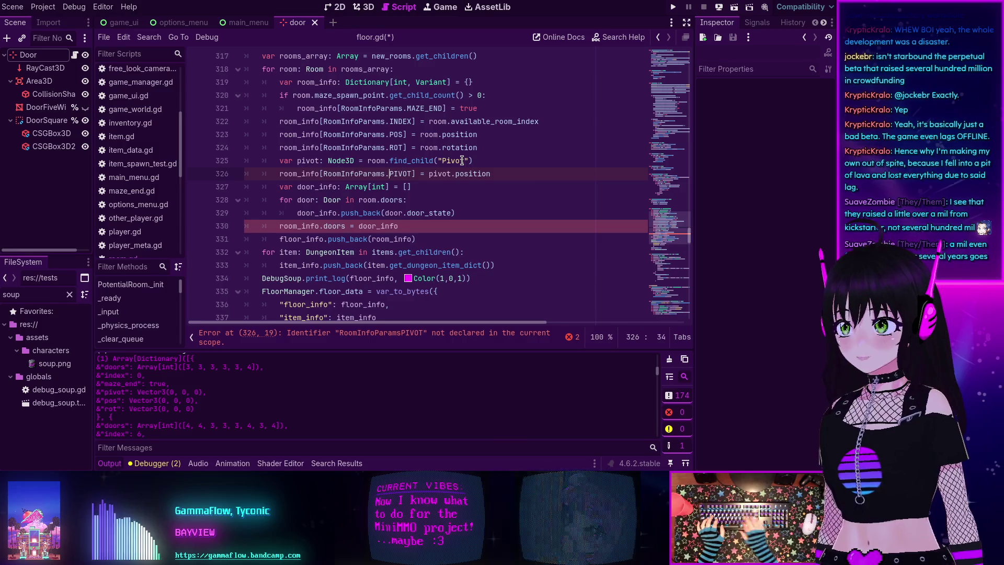
pyautogui.write('.')
pyautogui.click(369, 162)
pyautogui.scroll(-2, 355, 159)
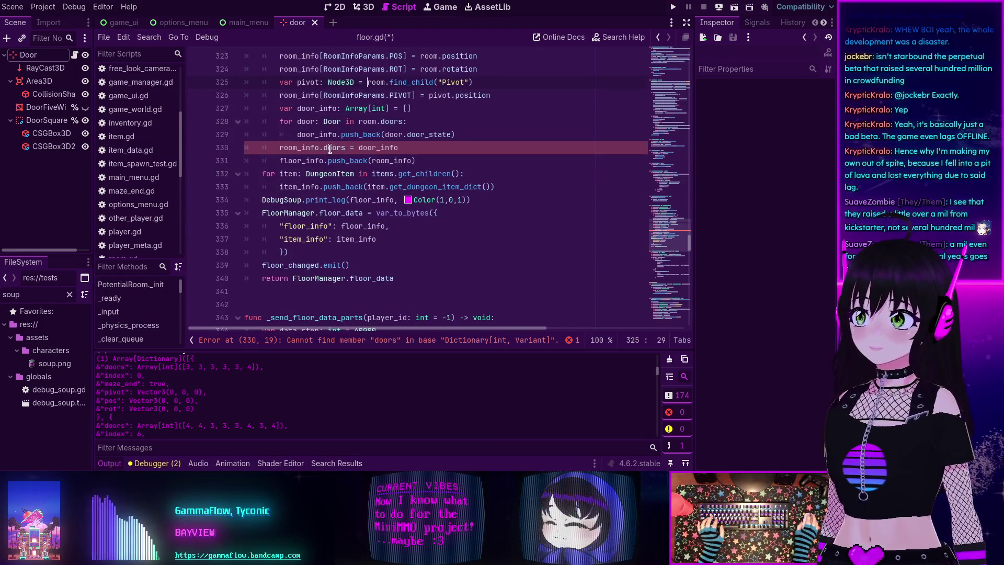
# Step: Change room_info.doors on line 330 to room_info[RoomInfoParams.DOORS_ARRAY]
pyautogui.click(345, 148)
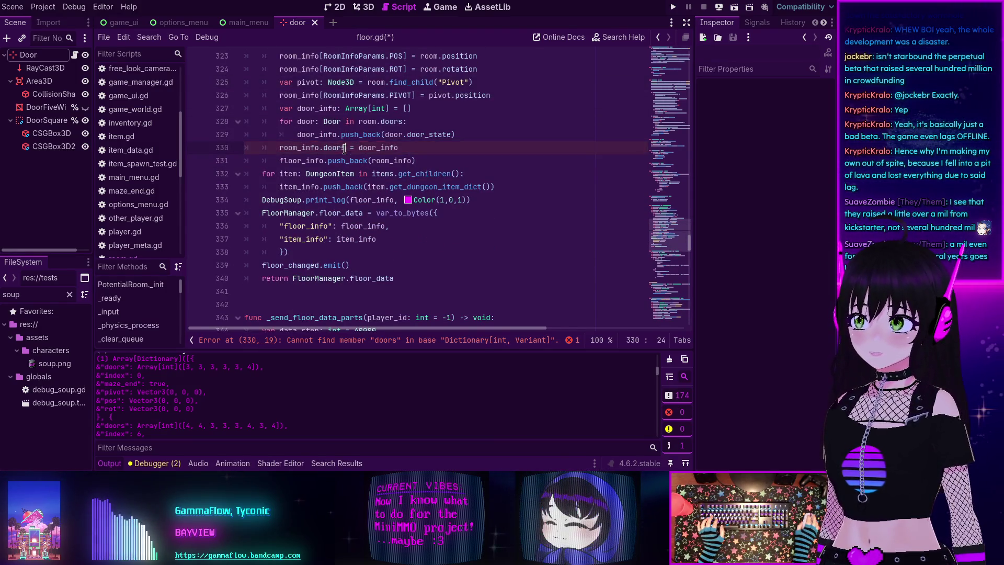
pyautogui.press('BackSpace')
pyautogui.press('BackSpace')
pyautogui.press('BackSpace')
pyautogui.write('[R')
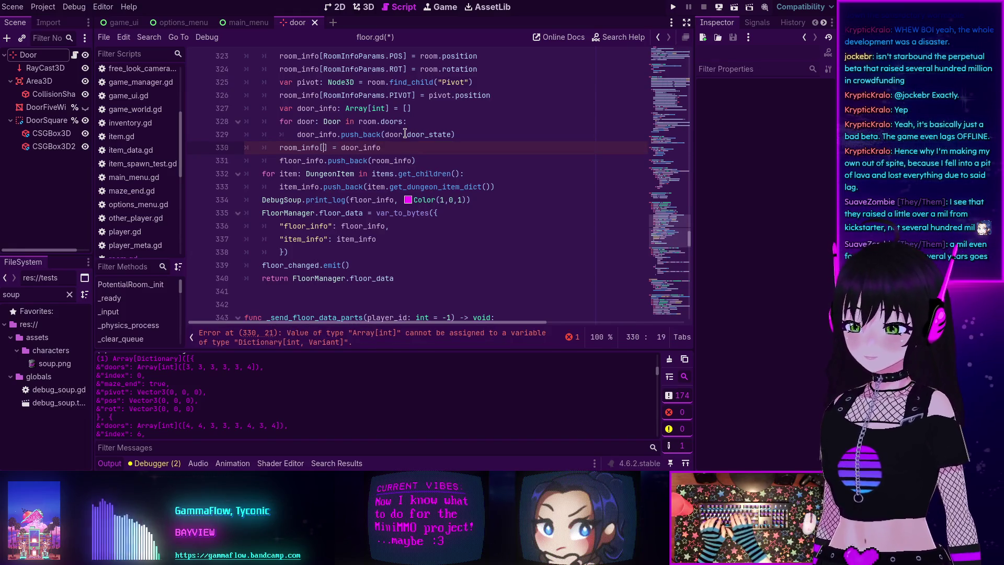
pyautogui.write('oo')
pyautogui.press('Return')
pyautogui.write('.DO')
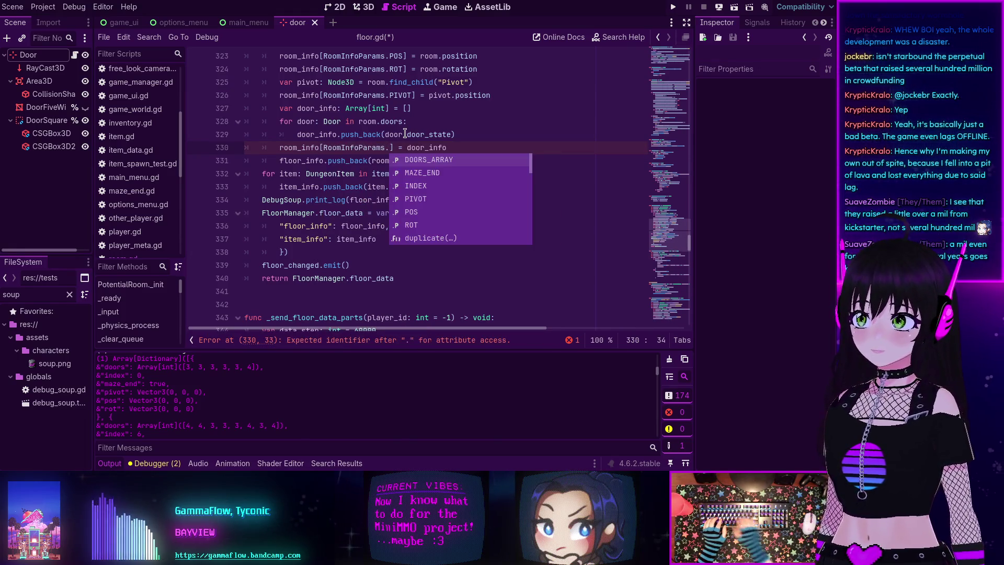
pyautogui.press('Return')
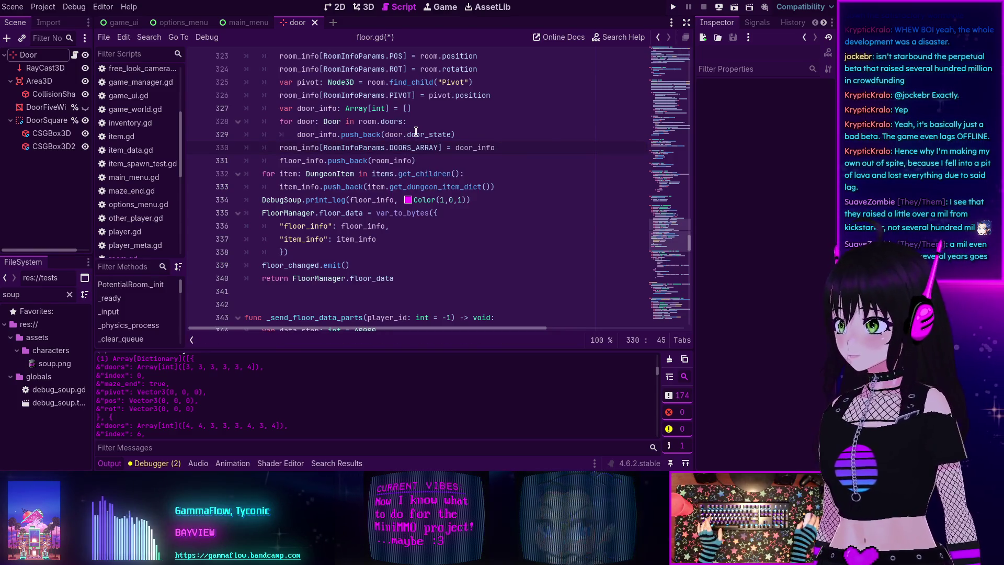
pyautogui.moveTo(415, 134)
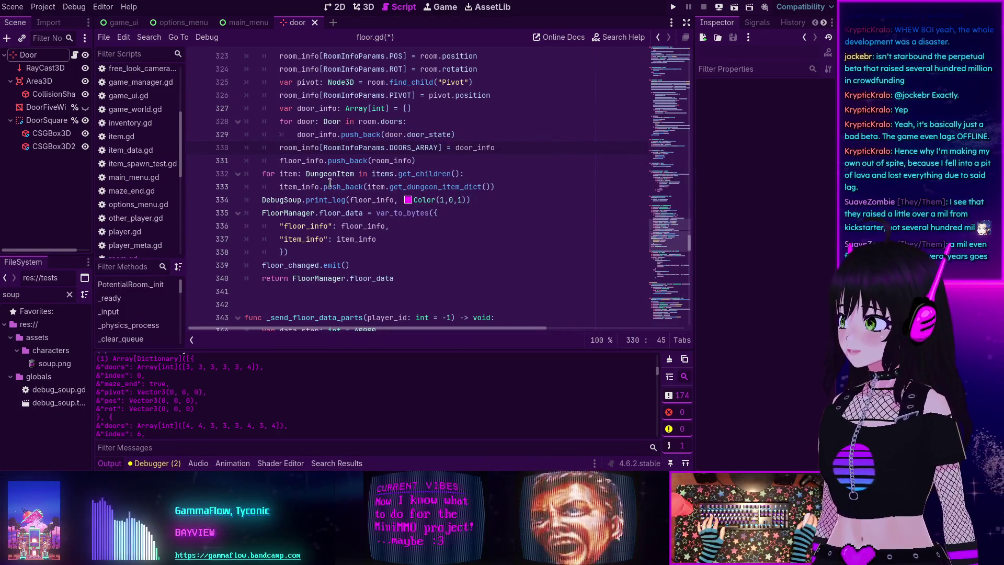
# Step: Scroll down the script past _send_floor_data_parts toward _build_floor_from_bytes
pyautogui.moveTo(331, 187)
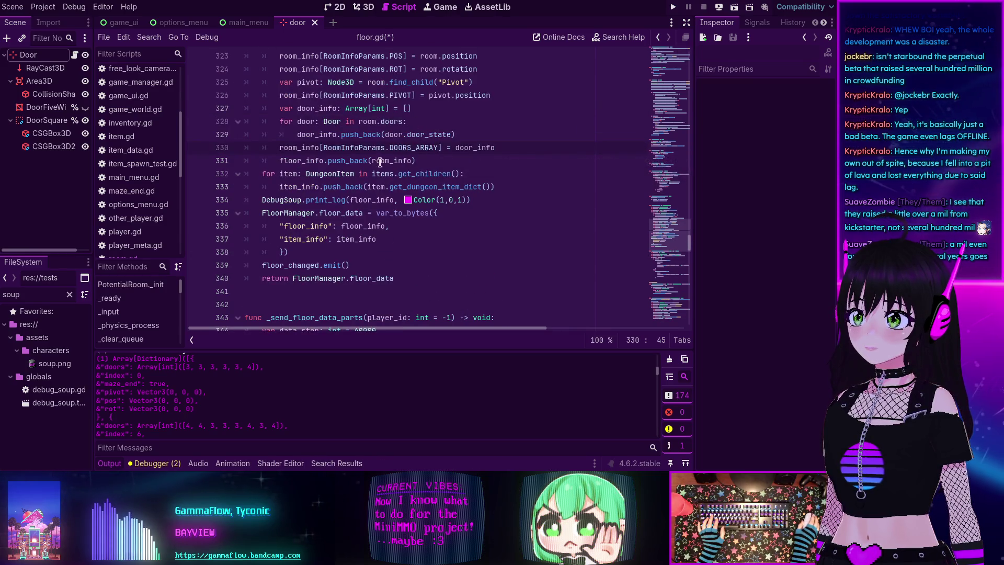
pyautogui.scroll(1, 329, 158)
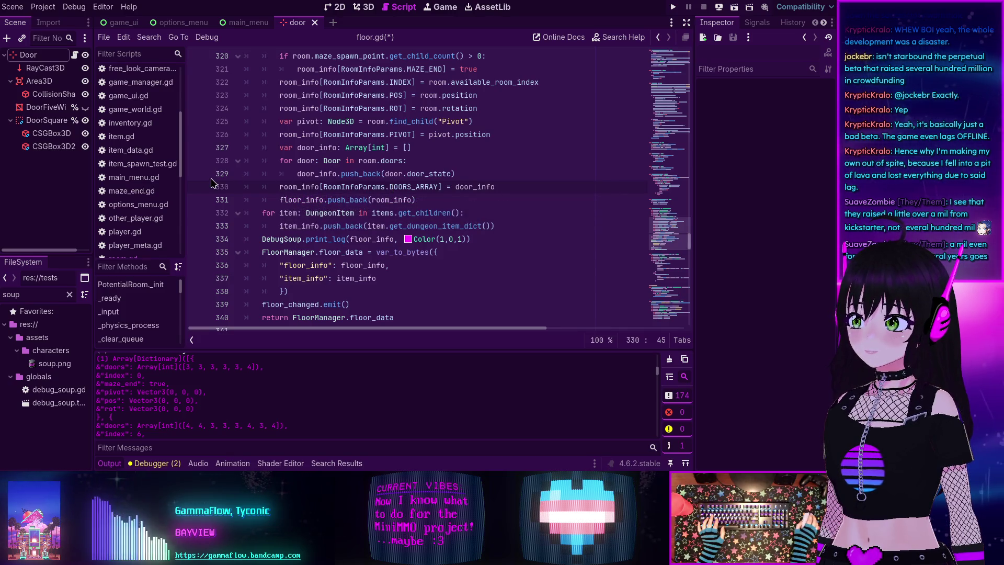
pyautogui.scroll(-4, 389, 173)
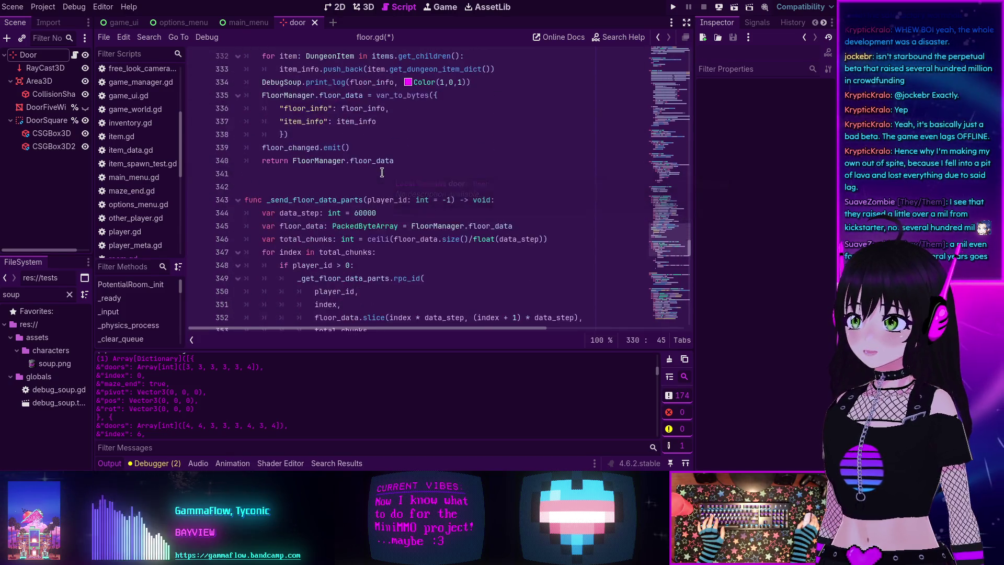
pyautogui.scroll(7, 384, 173)
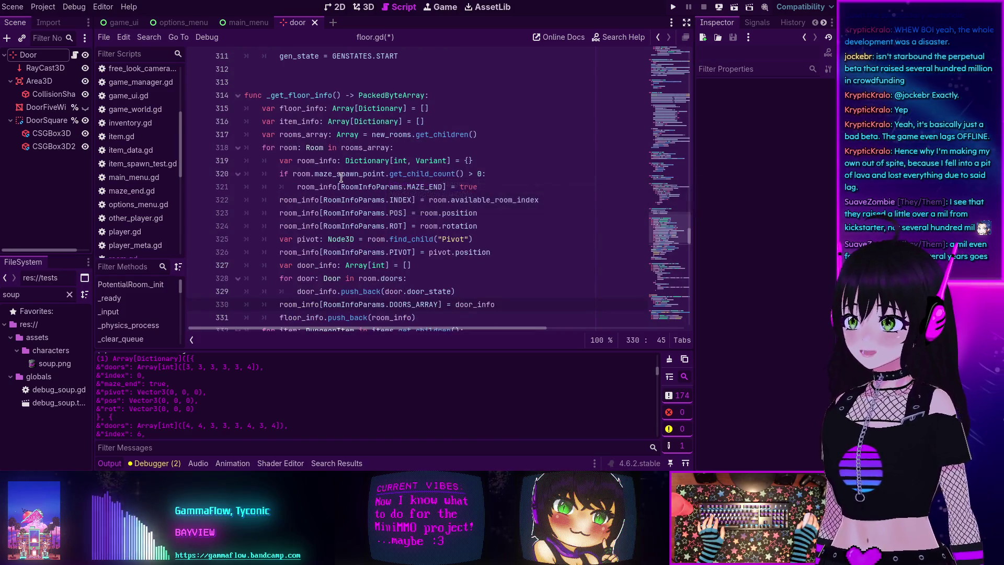
pyautogui.scroll(-3, 339, 175)
pyautogui.scroll(-7, 339, 175)
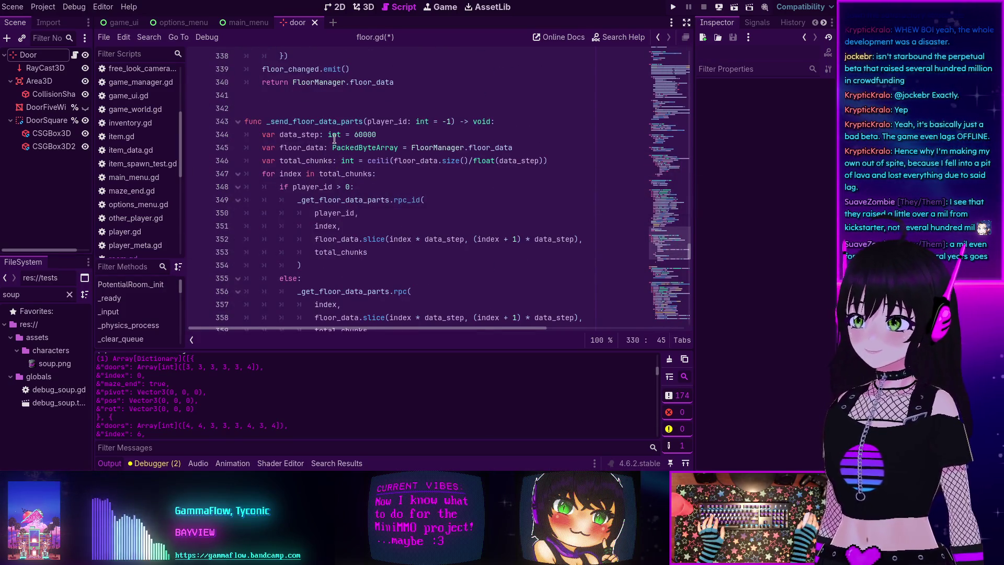
pyautogui.scroll(-11, 334, 138)
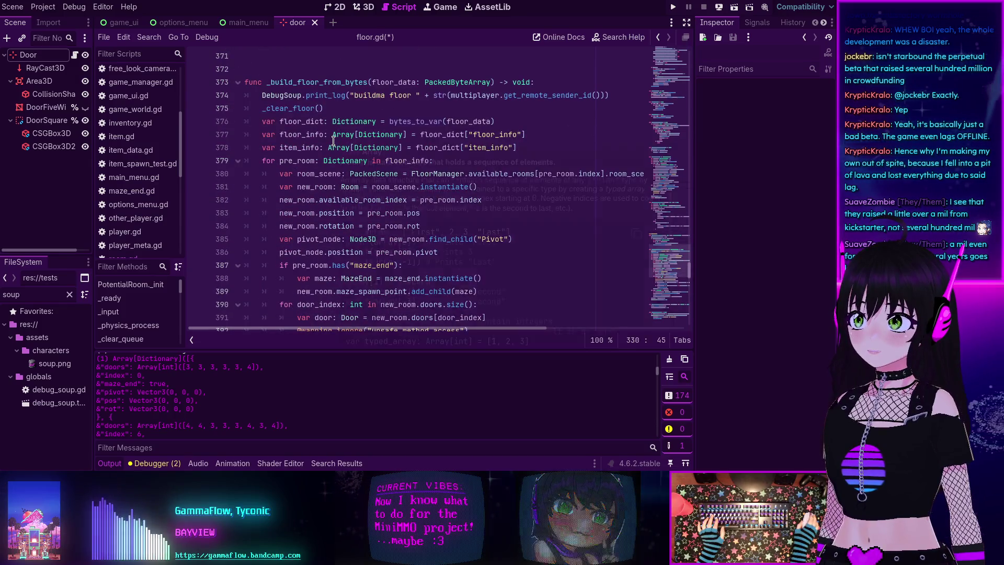
pyautogui.scroll(-1, 322, 162)
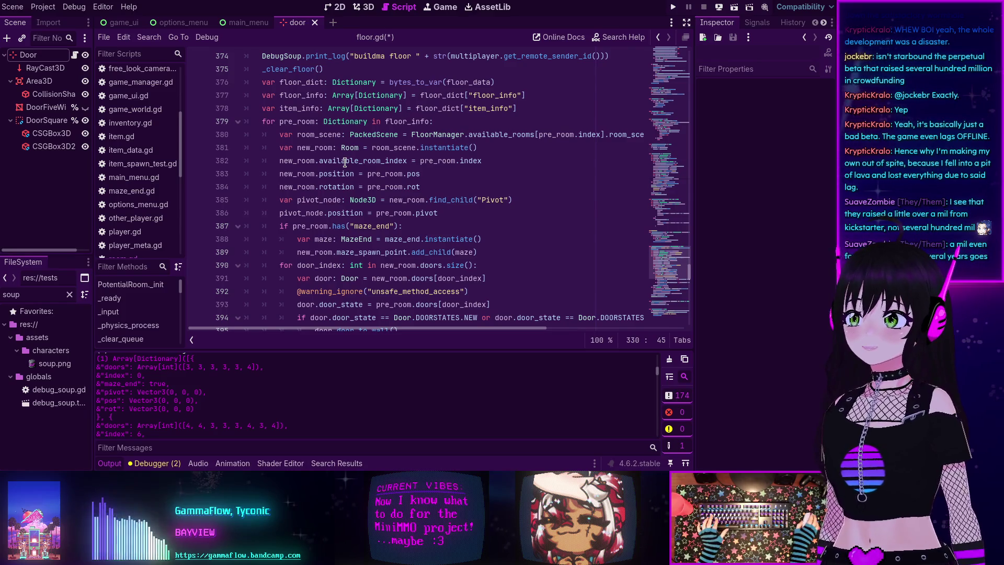
pyautogui.moveTo(343, 161)
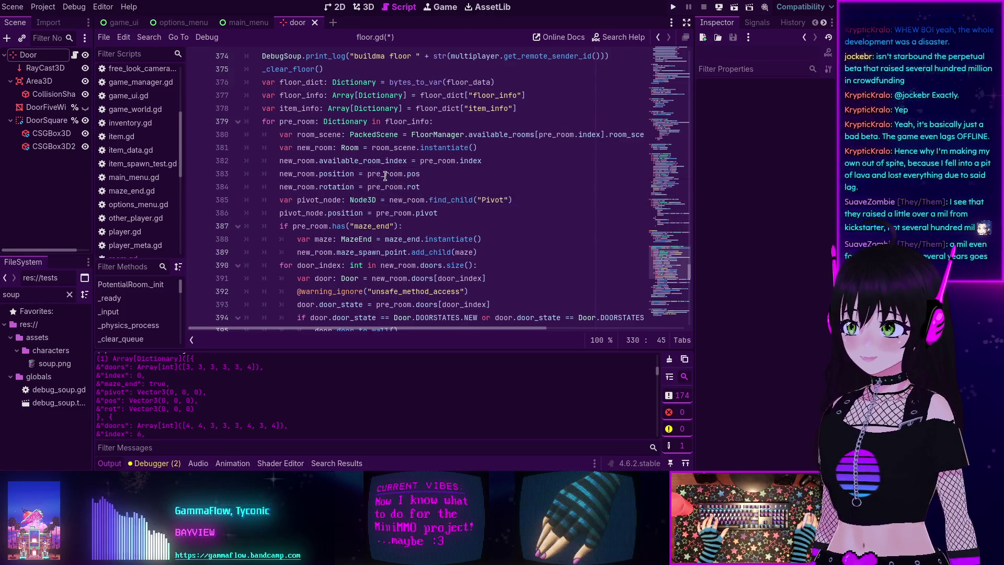
pyautogui.doubleClick(384, 175)
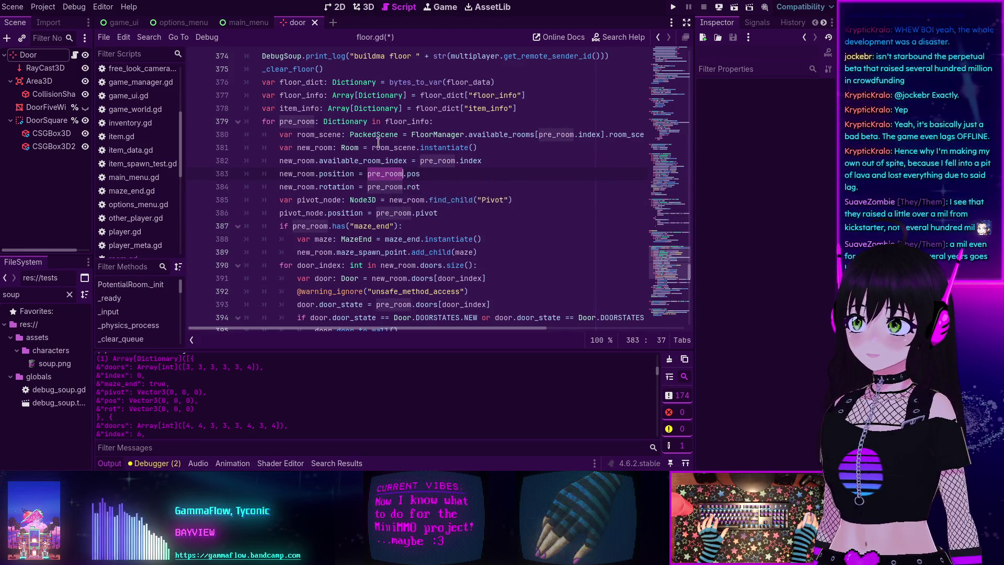
pyautogui.doubleClick(295, 122)
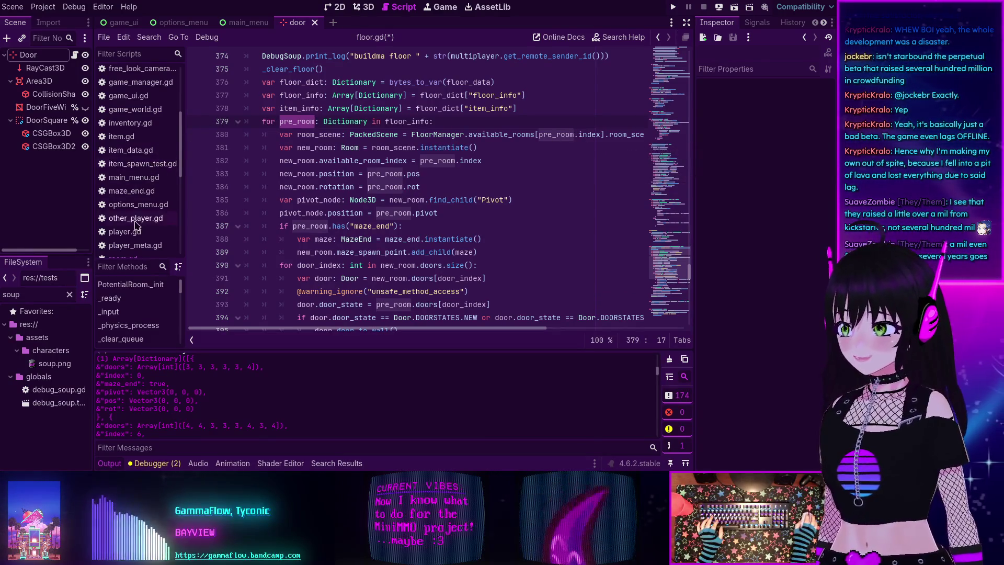
pyautogui.scroll(-5, 135, 204)
pyautogui.scroll(5, 134, 209)
pyautogui.scroll(5, 133, 209)
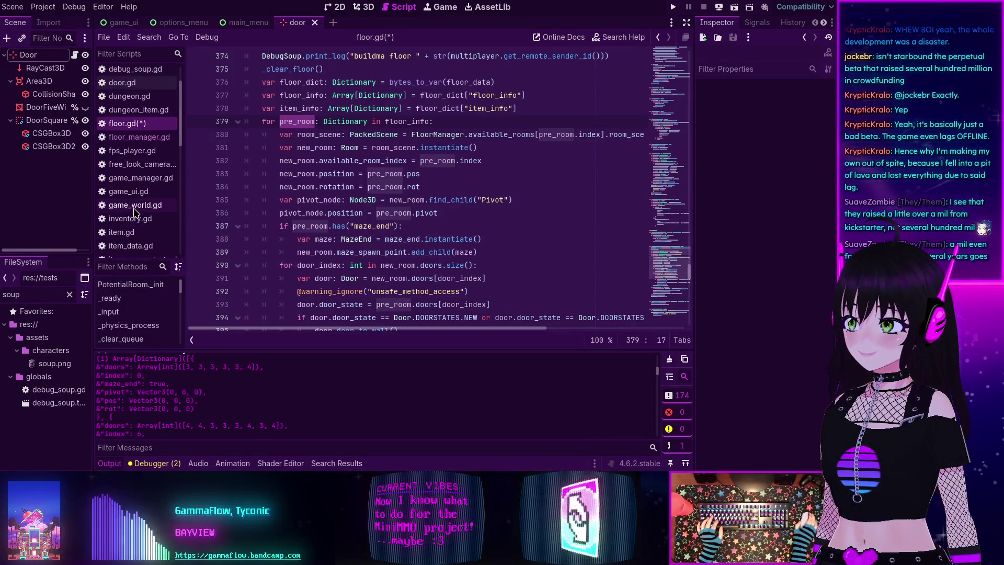
pyautogui.click(139, 180)
pyautogui.scroll(13, 358, 177)
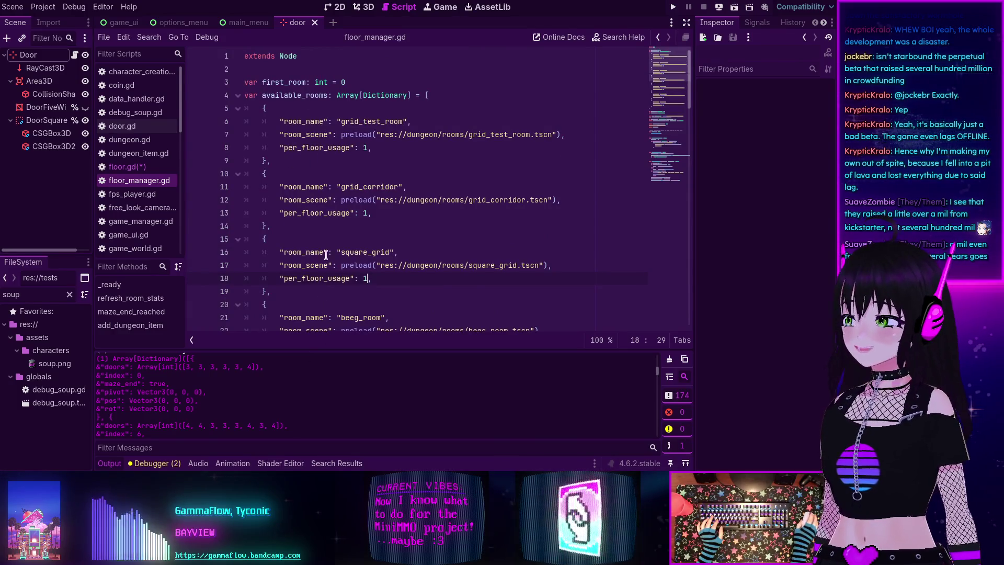
pyautogui.scroll(-3, 314, 92)
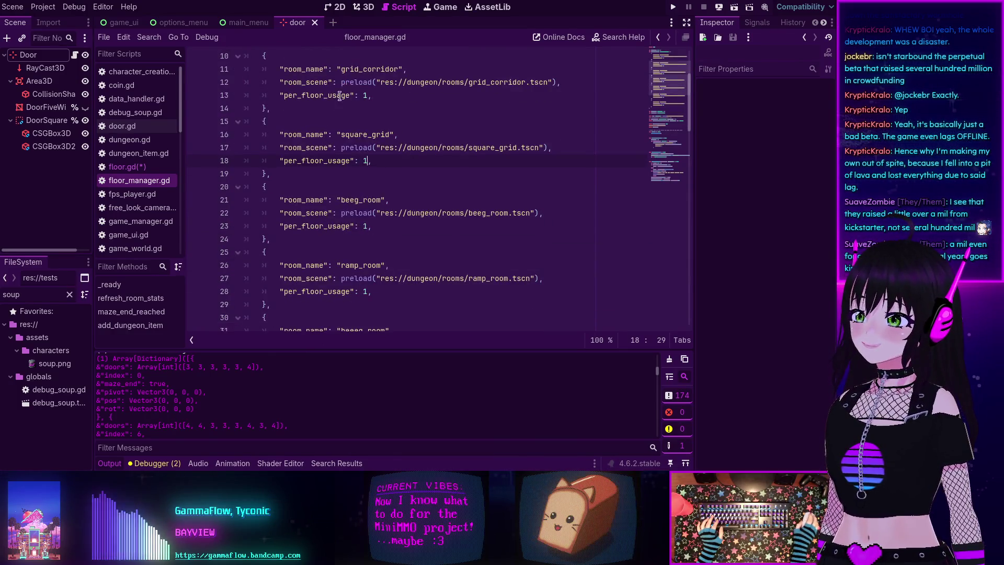
pyautogui.click(121, 167)
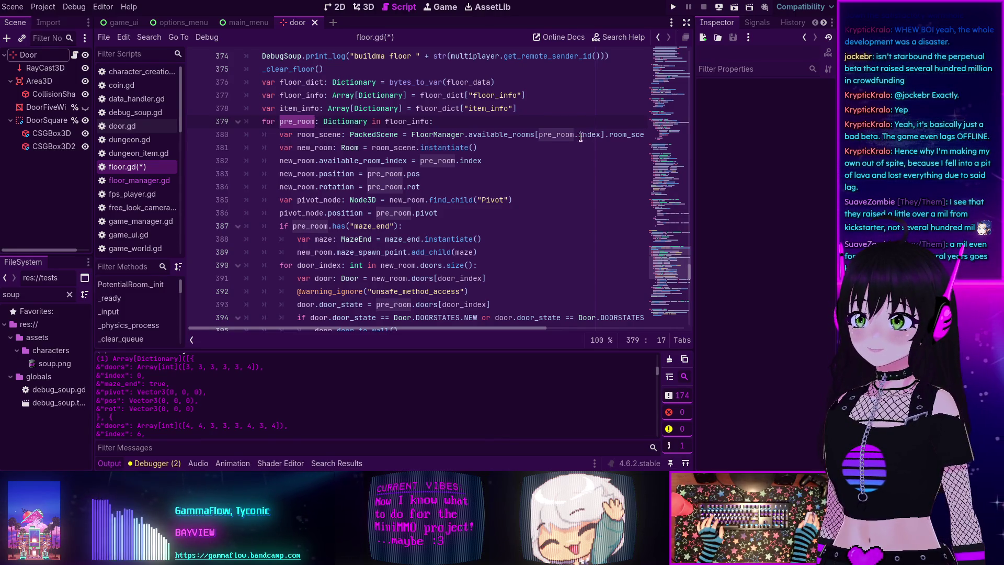
# Step: Break line 380 before pre_room so pre_room.index].room_scene continues on a new line
pyautogui.doubleClick(594, 136)
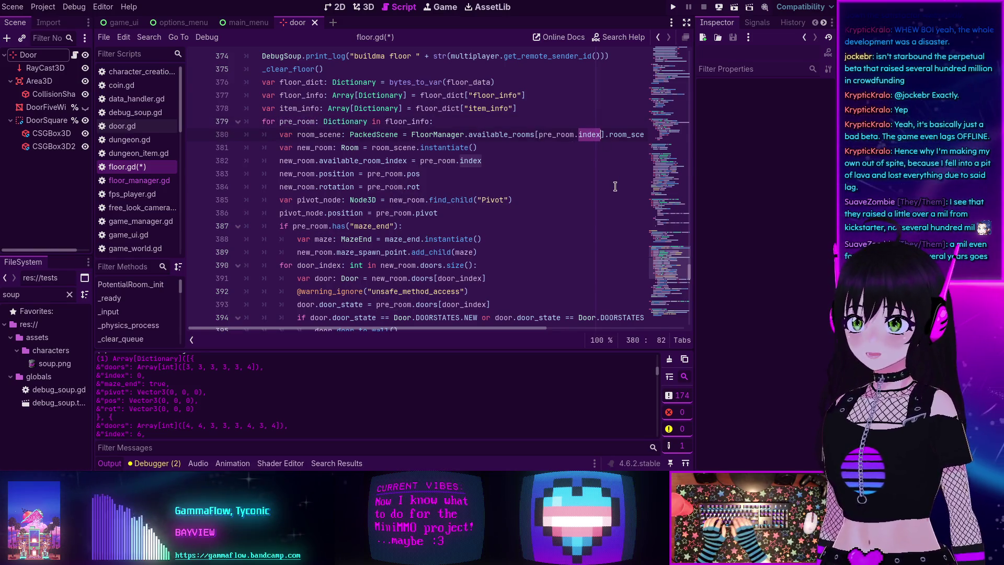
pyautogui.hscroll(3, 559, 209)
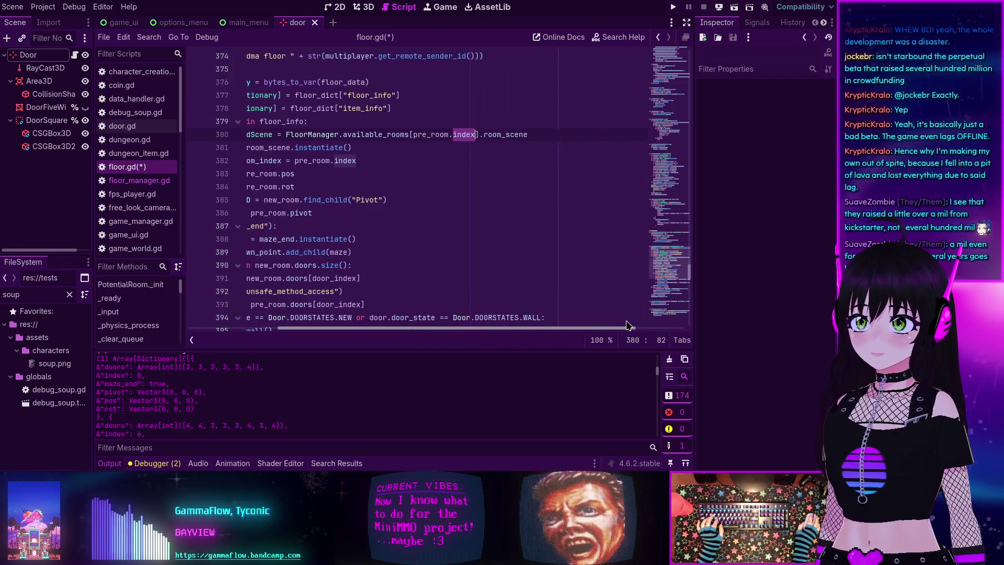
pyautogui.hscroll(-3, 559, 188)
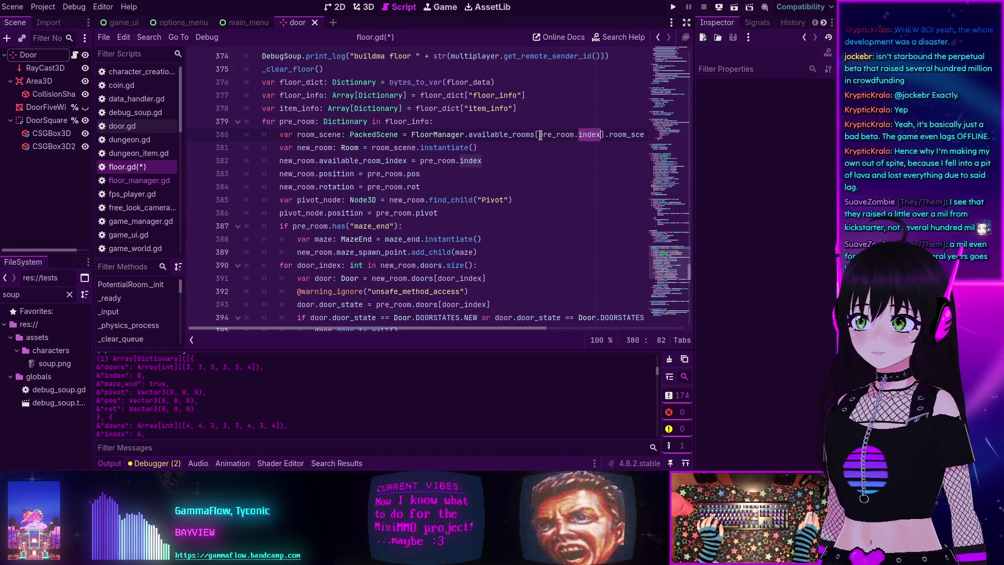
pyautogui.moveTo(539, 135)
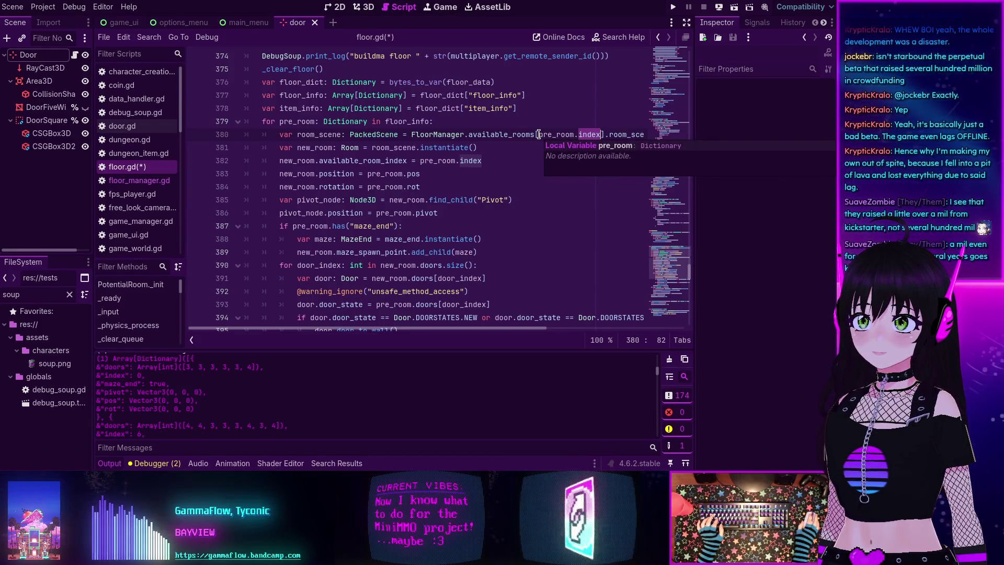
pyautogui.click(538, 135)
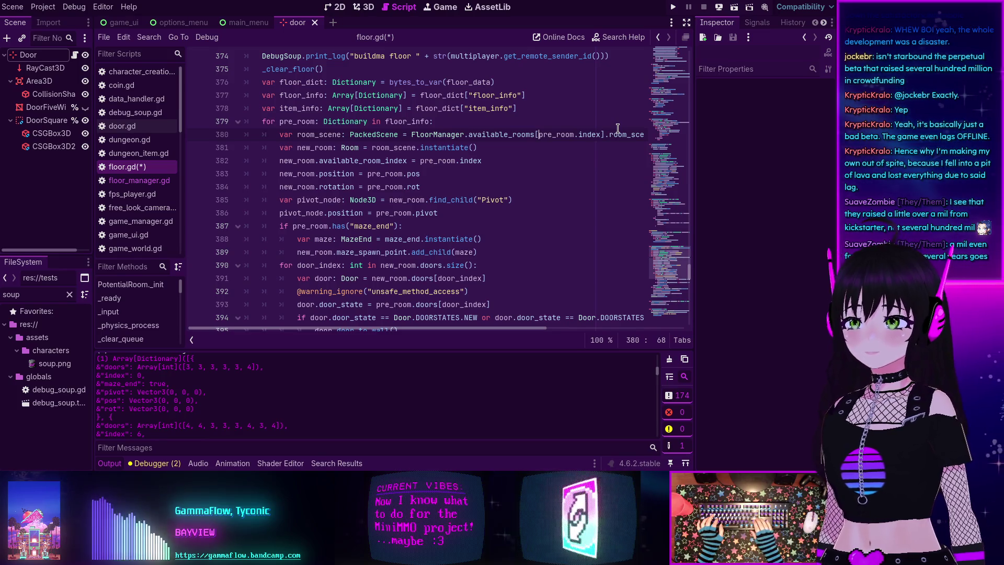
pyautogui.press('Return')
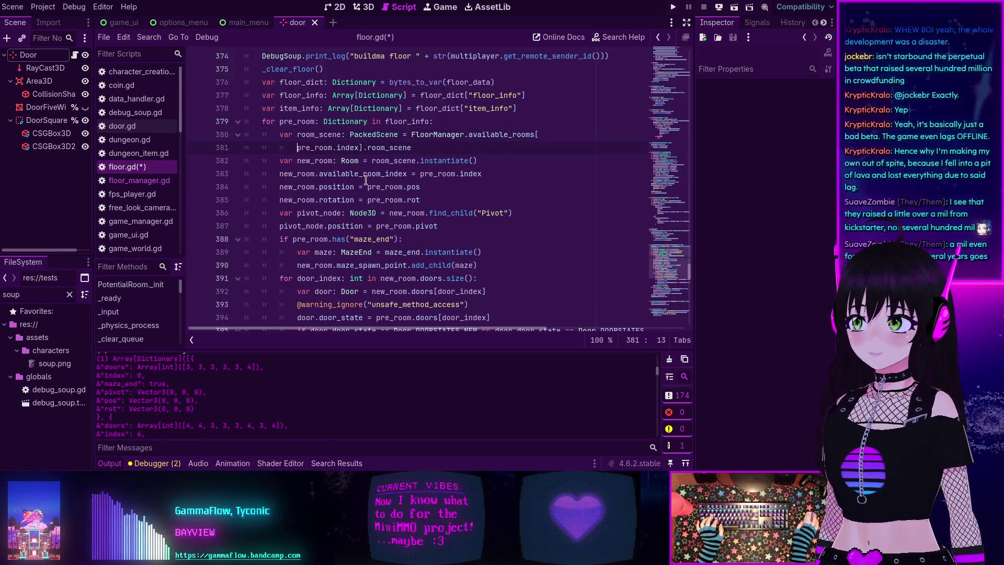
# Step: Put ].room_scene on its own line, indent pre_room, and replace .index with RoomInfoParams.INDEX
pyautogui.press('Return')
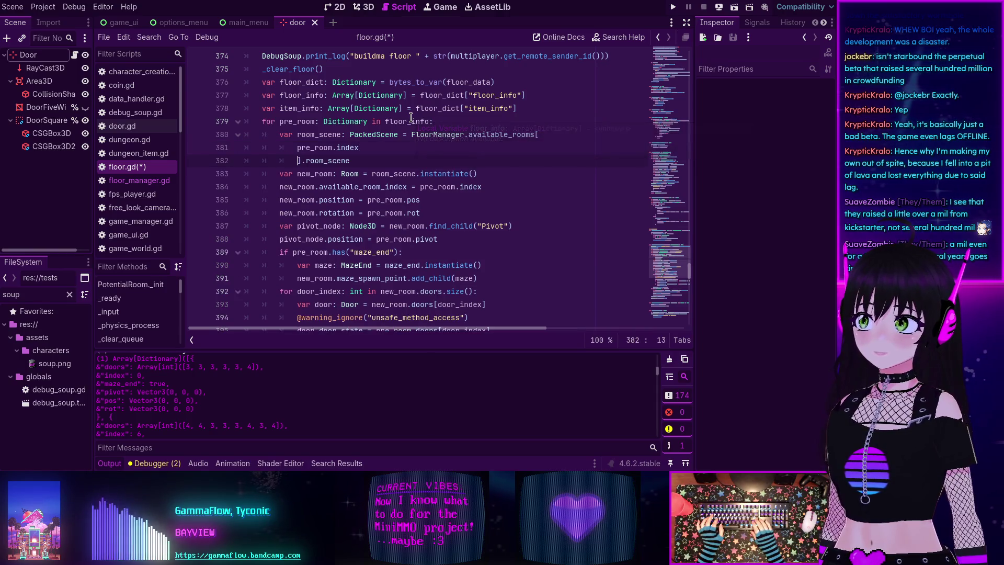
pyautogui.press('Up')
pyautogui.press('Tab')
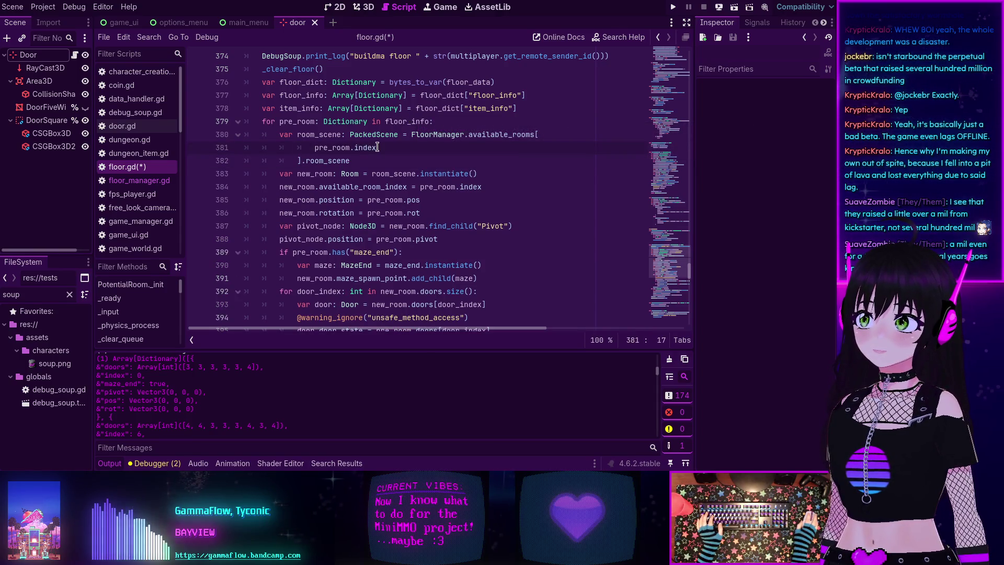
pyautogui.click(426, 146)
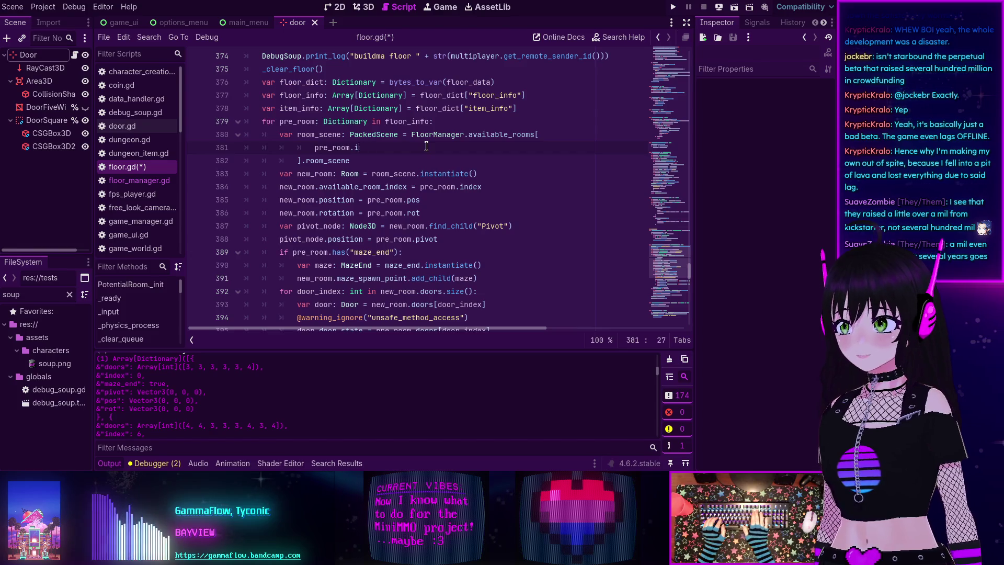
pyautogui.press('BackSpace')
pyautogui.press('BackSpace')
pyautogui.write('[')
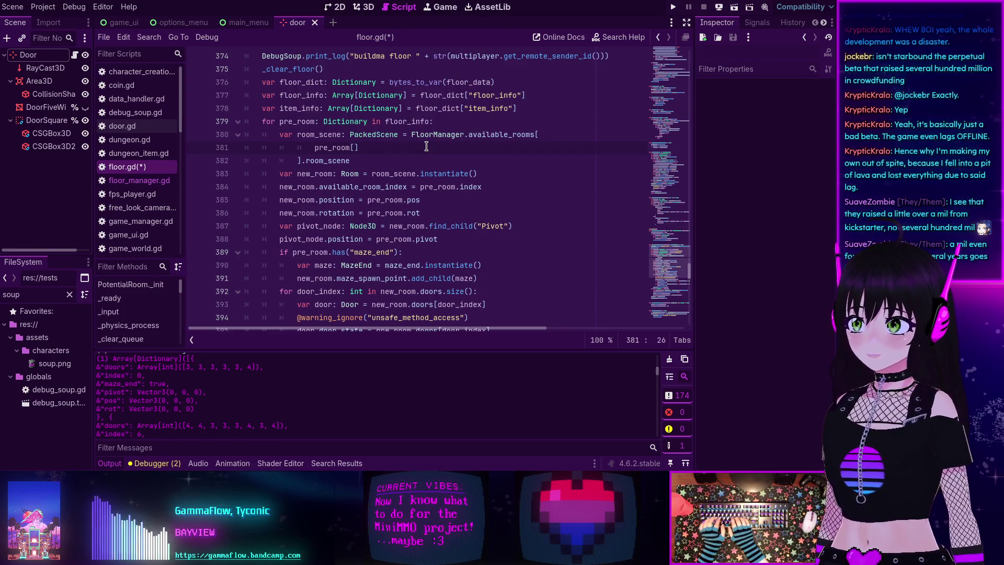
pyautogui.write('RoomInfoParams.')
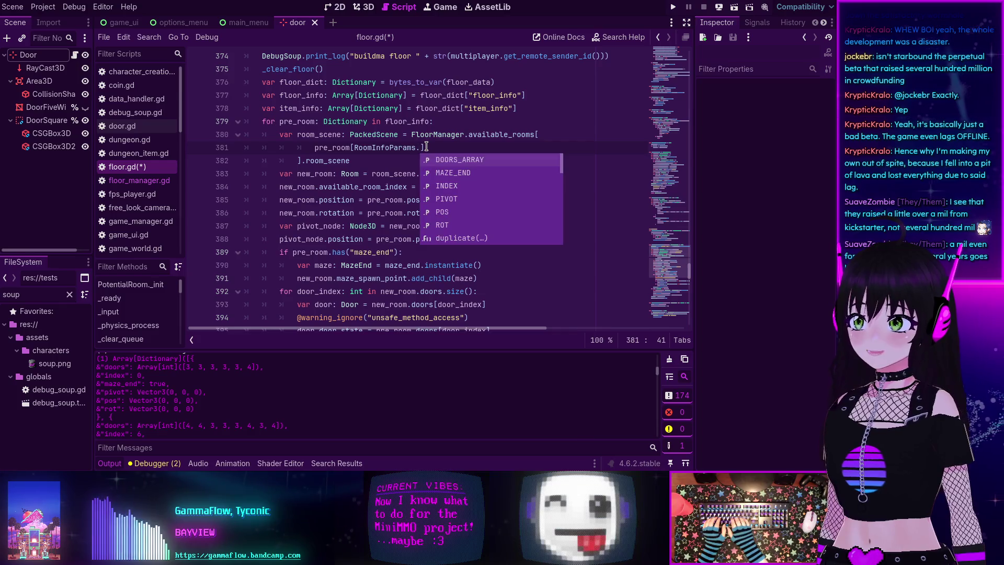
pyautogui.press('Down')
pyautogui.press('Down')
pyautogui.press('Return')
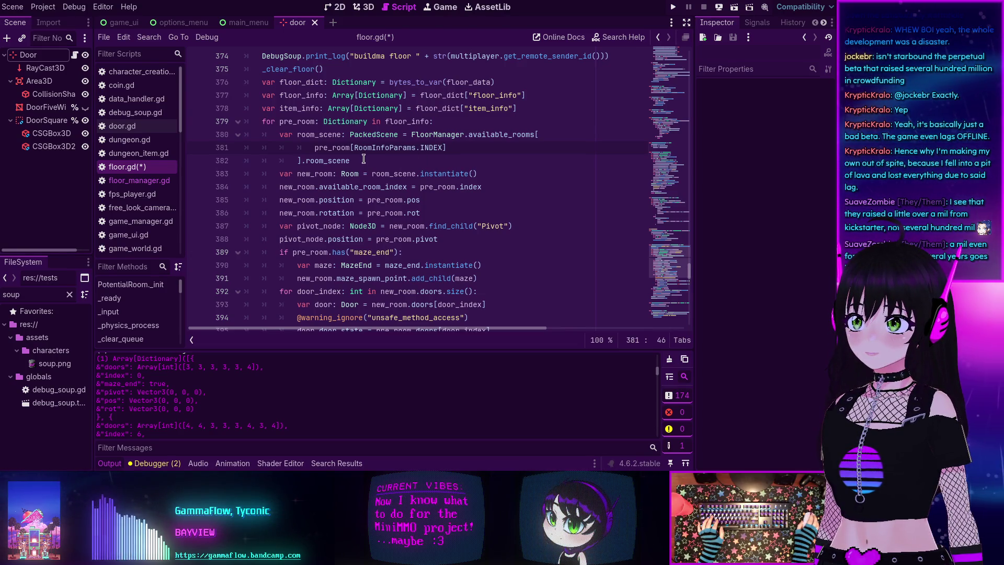
pyautogui.scroll(2, 372, 158)
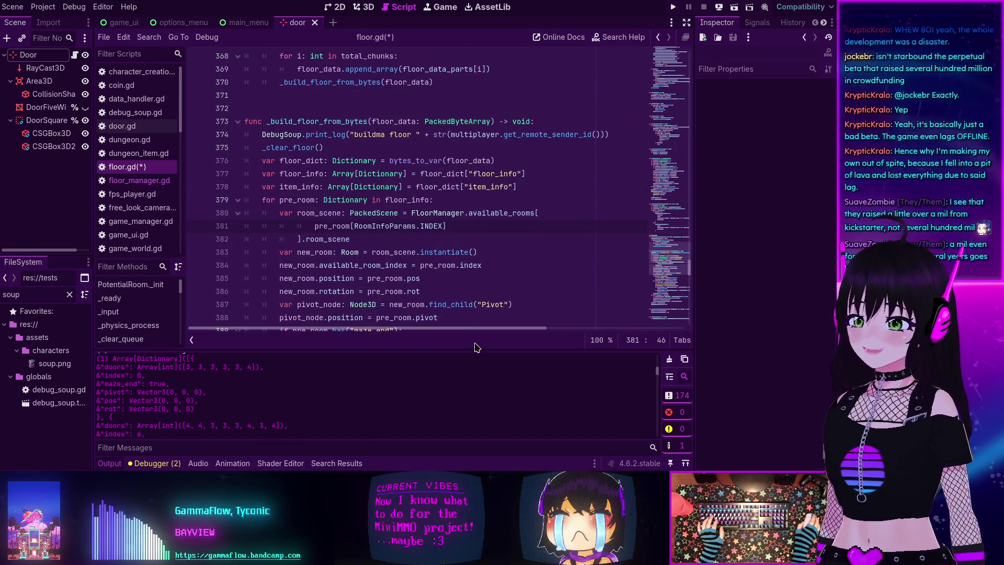
pyautogui.moveTo(473, 328); pyautogui.dragTo(611, 329)
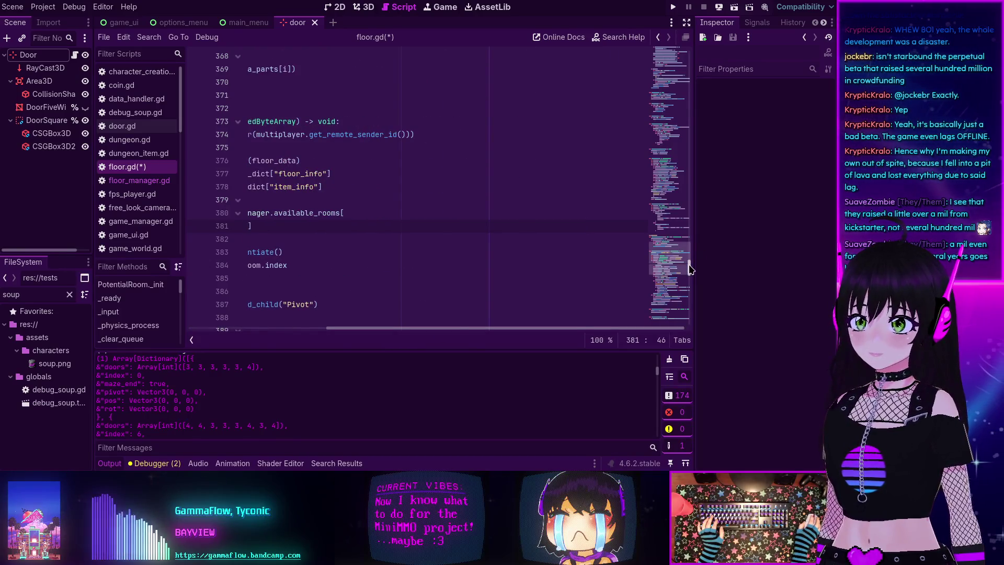
pyautogui.moveTo(689, 269); pyautogui.dragTo(670, 99)
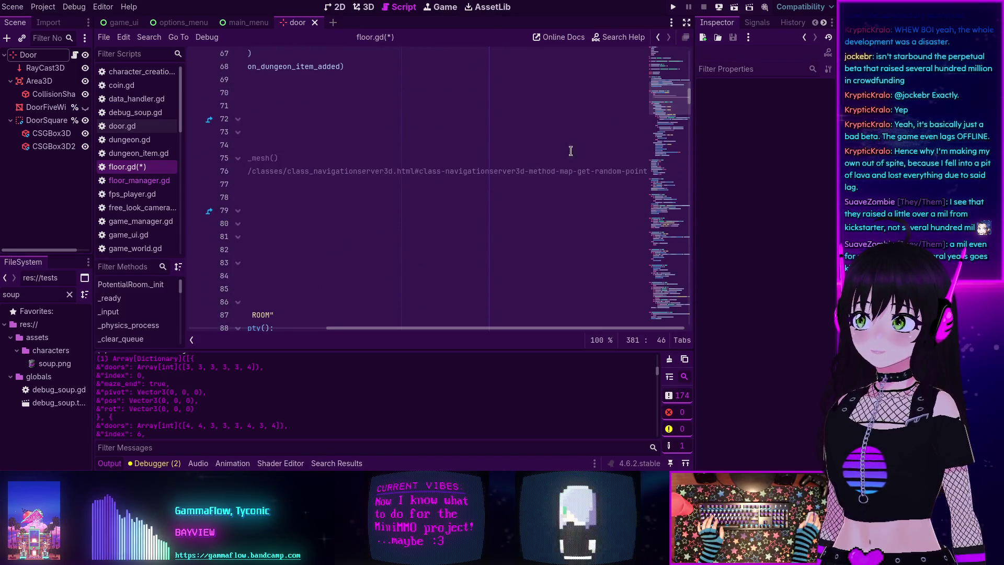
pyautogui.moveTo(409, 329); pyautogui.dragTo(264, 328)
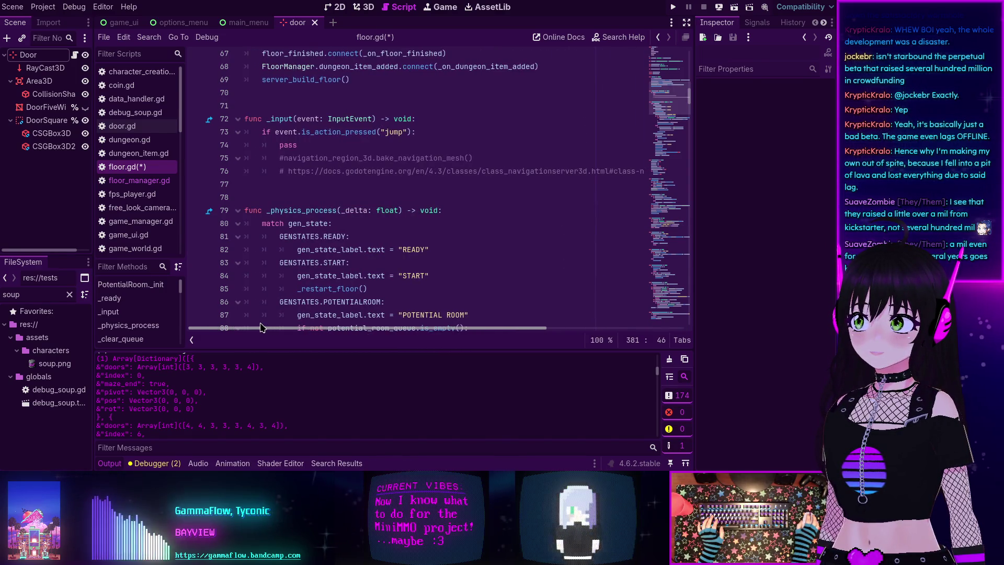
pyautogui.moveTo(262, 328); pyautogui.dragTo(477, 321)
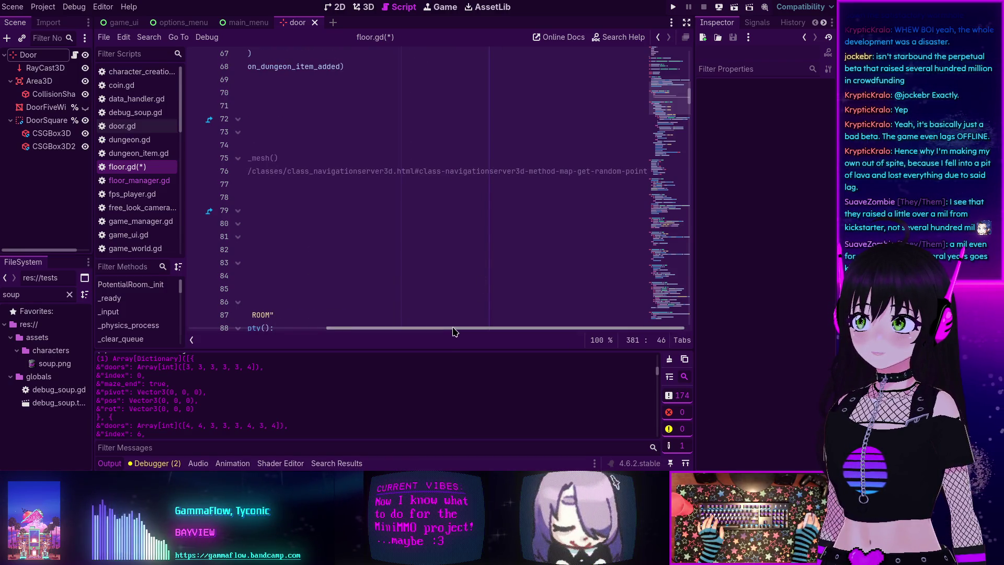
pyautogui.moveTo(452, 331)
pyautogui.mouseDown()
pyautogui.moveTo(474, 330)
pyautogui.moveTo(304, 321)
pyautogui.mouseUp()
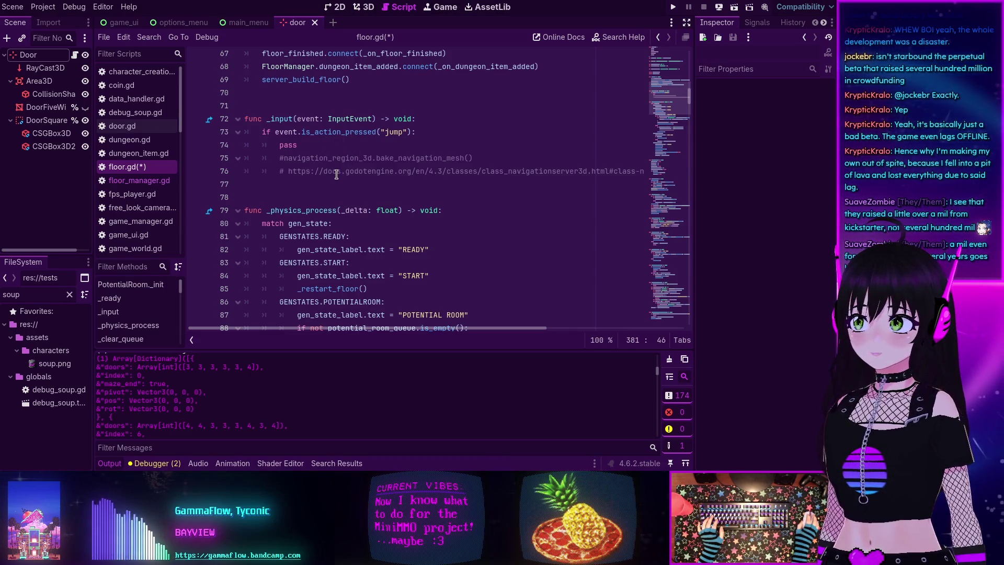
pyautogui.moveTo(445, 327); pyautogui.dragTo(592, 324)
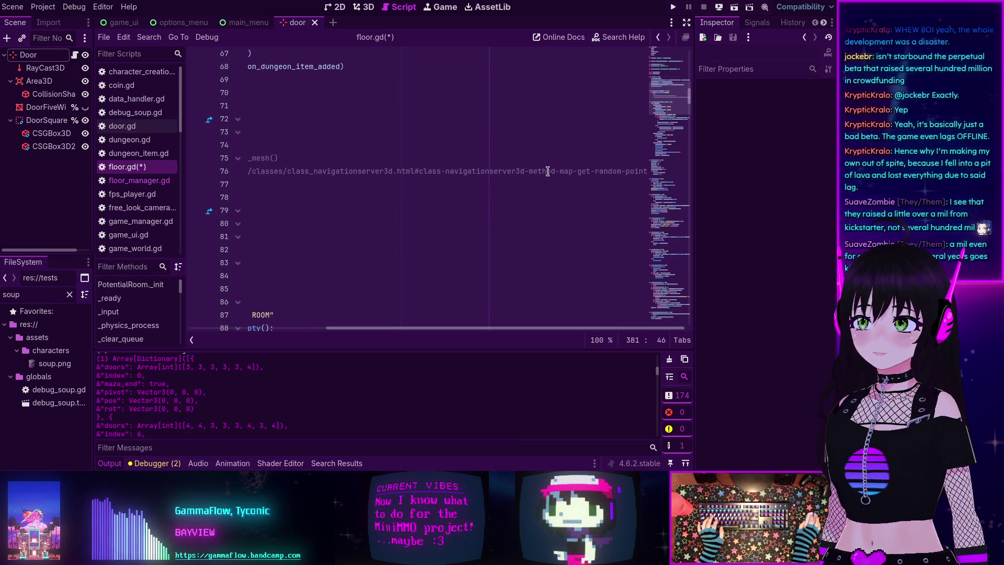
pyautogui.click(561, 171)
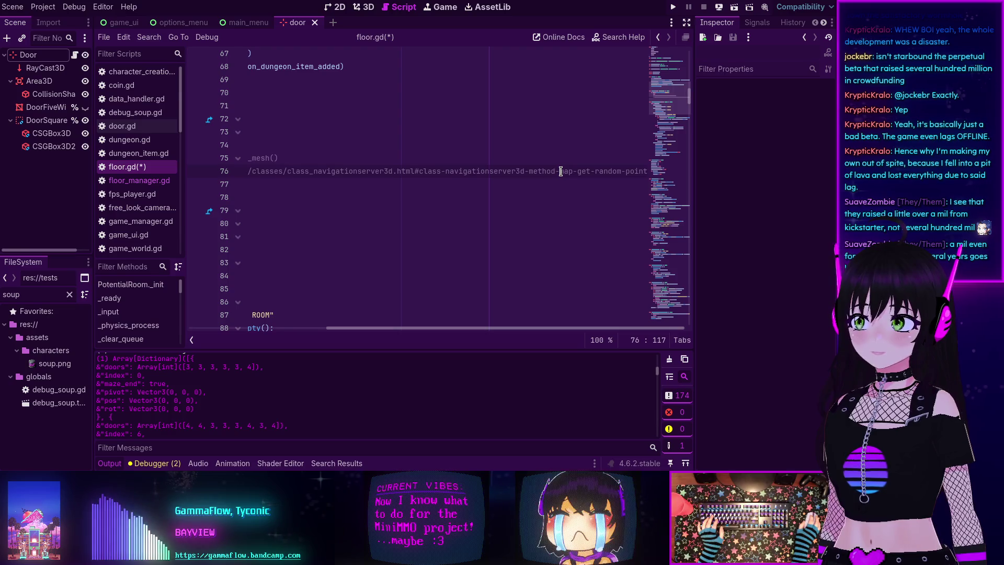
# Step: Delete the commented Godot docs URL on line 76, then scroll through the script
pyautogui.tripleClick(561, 171)
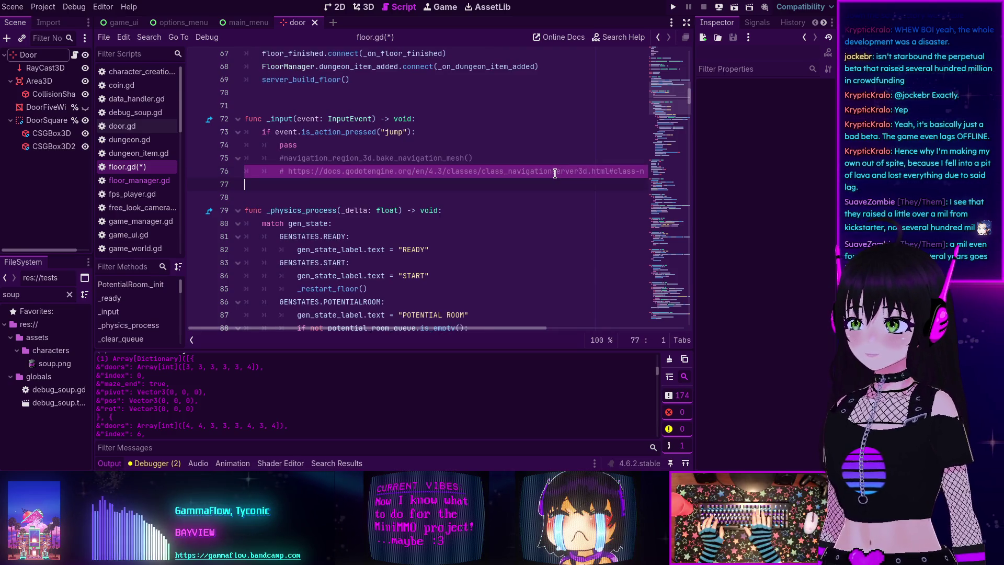
pyautogui.press('BackSpace')
pyautogui.press('BackSpace')
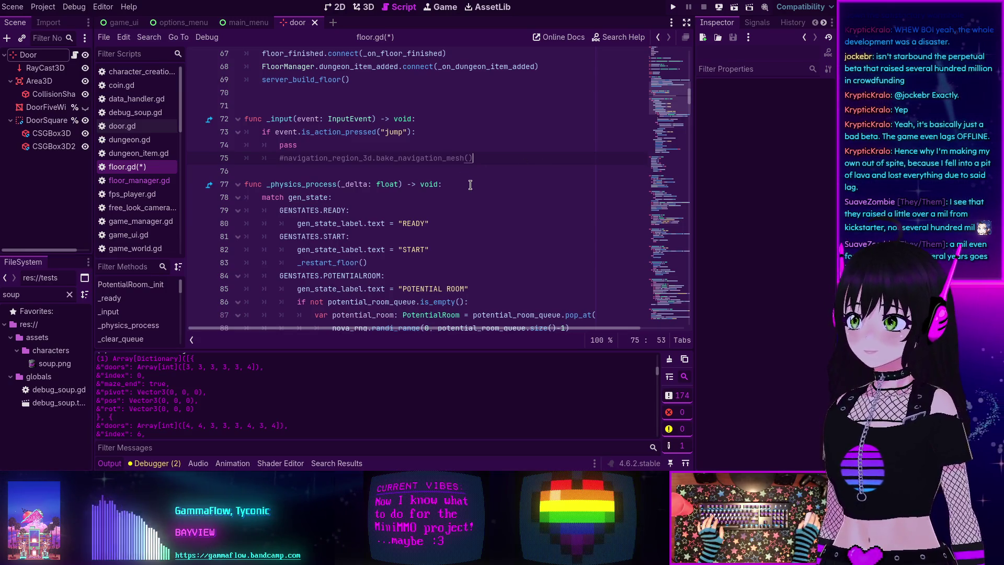
pyautogui.scroll(-3, 512, 186)
pyautogui.hscroll(2, 635, 178)
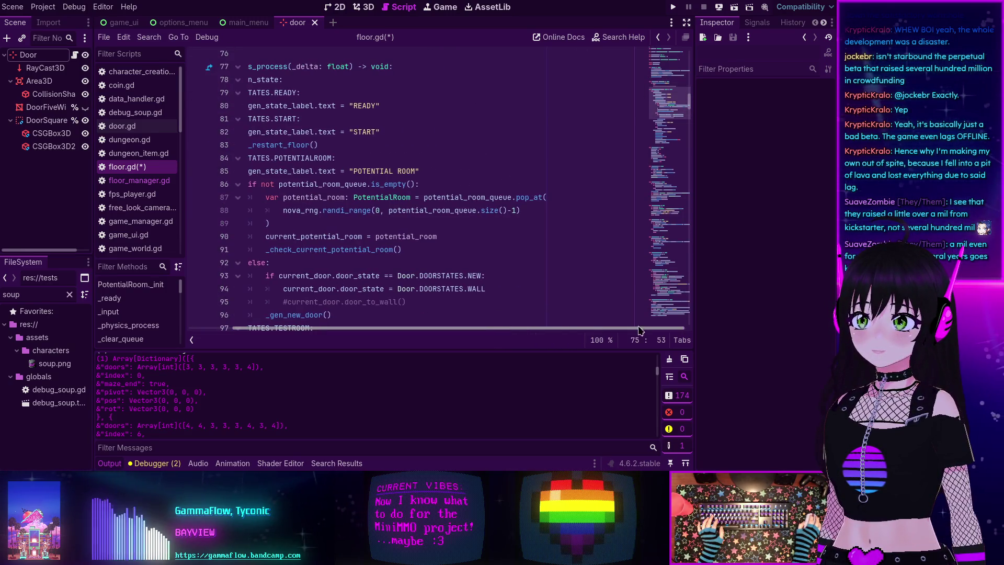
pyautogui.moveTo(670, 102); pyautogui.dragTo(663, 292)
pyautogui.scroll(4, 534, 214)
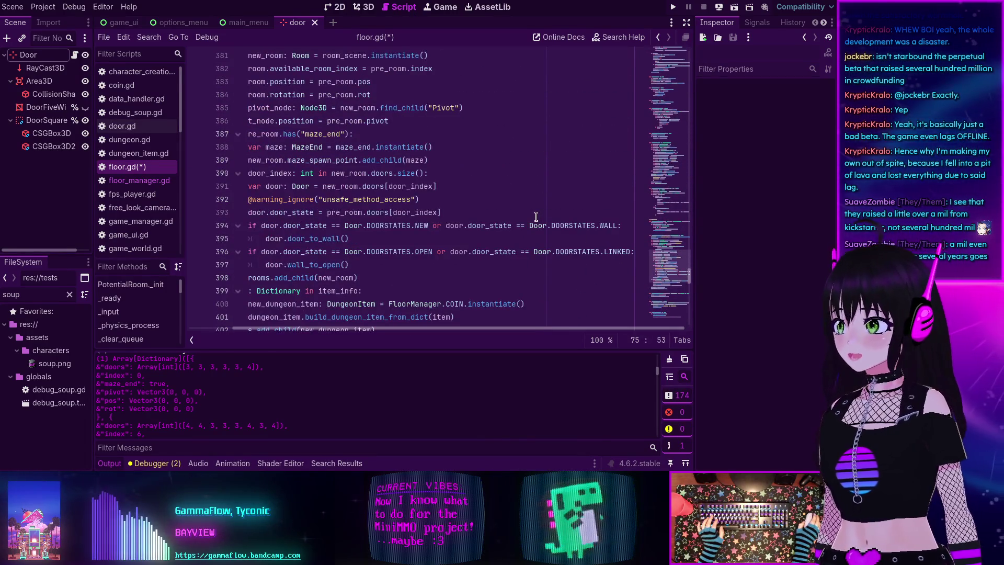
pyautogui.scroll(-10, 529, 212)
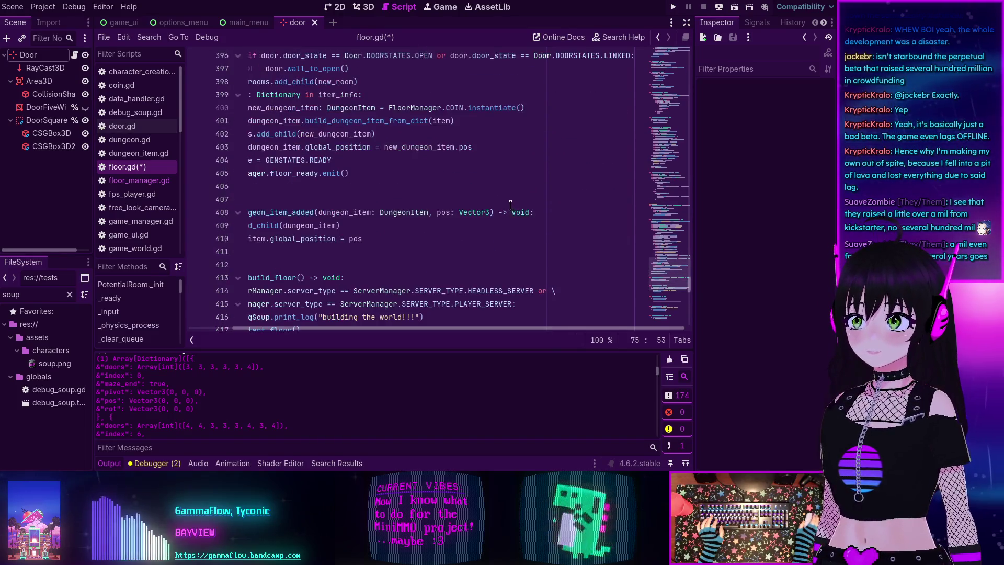
pyautogui.scroll(1, 496, 201)
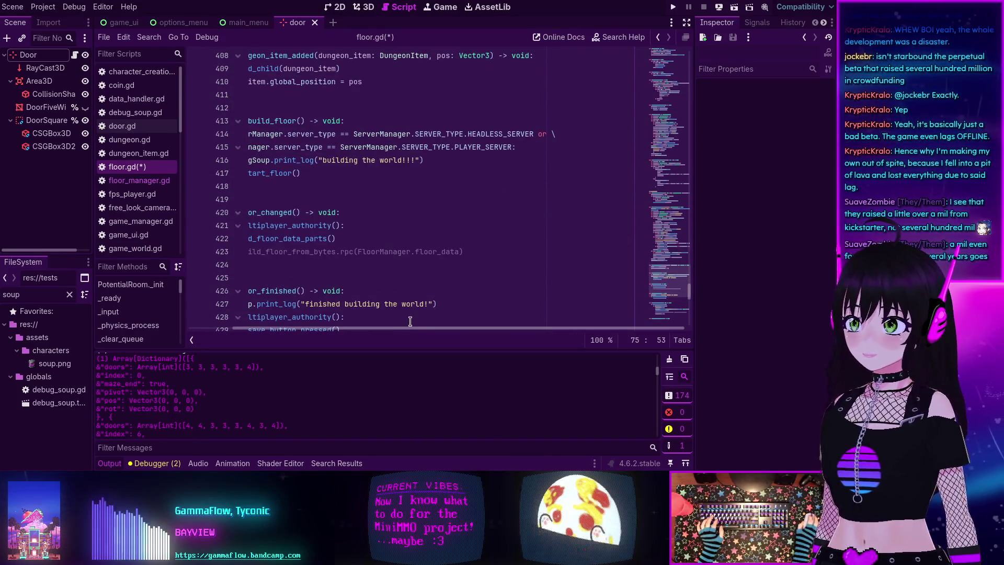
# Step: Collapse the Output panel and select the [RoomInfoParams.INDEX] lookup in _build_floor_from_bytes
pyautogui.moveTo(411, 328); pyautogui.dragTo(304, 325)
pyautogui.scroll(2, 350, 200)
pyautogui.scroll(12, 350, 200)
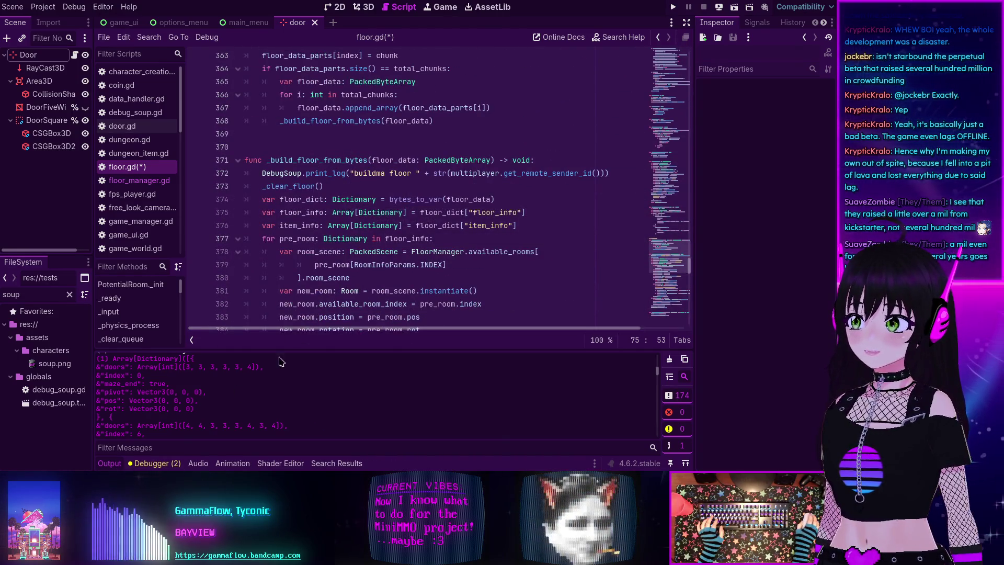
pyautogui.scroll(-3, 283, 314)
pyautogui.click(110, 464)
pyautogui.scroll(-2, 349, 262)
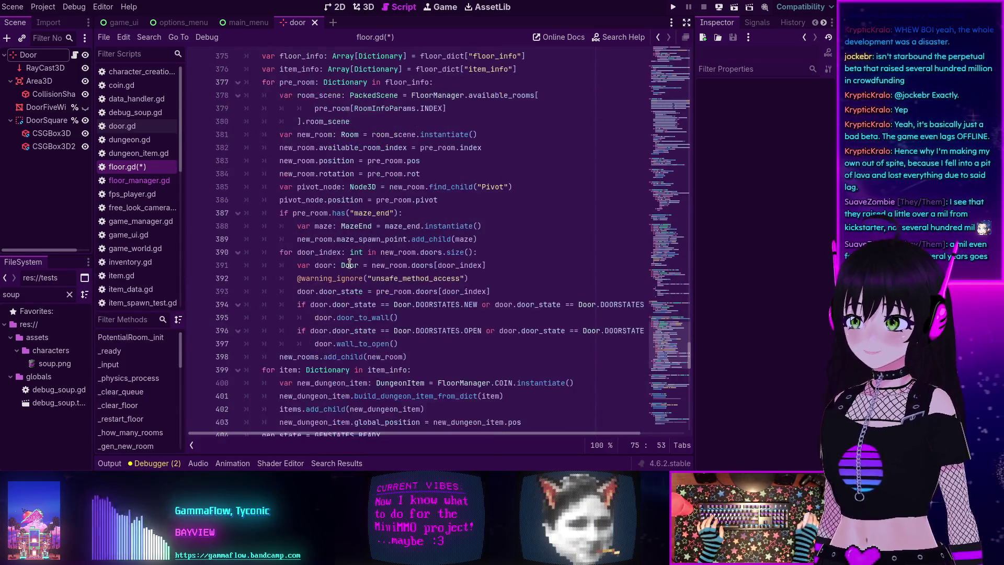
pyautogui.scroll(1, 449, 147)
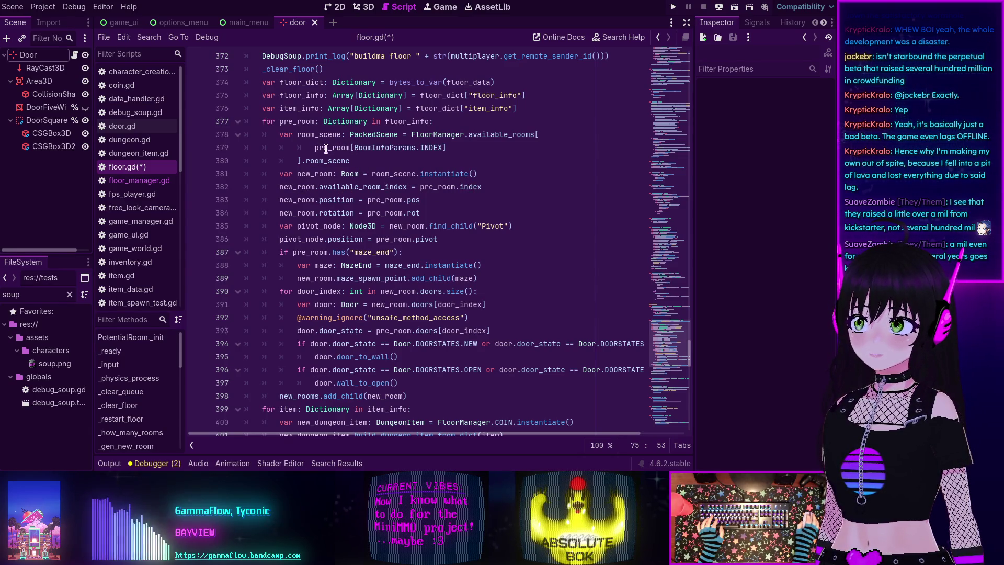
pyautogui.moveTo(350, 147); pyautogui.dragTo(446, 147)
pyautogui.hotkey('ctrl', 'c')
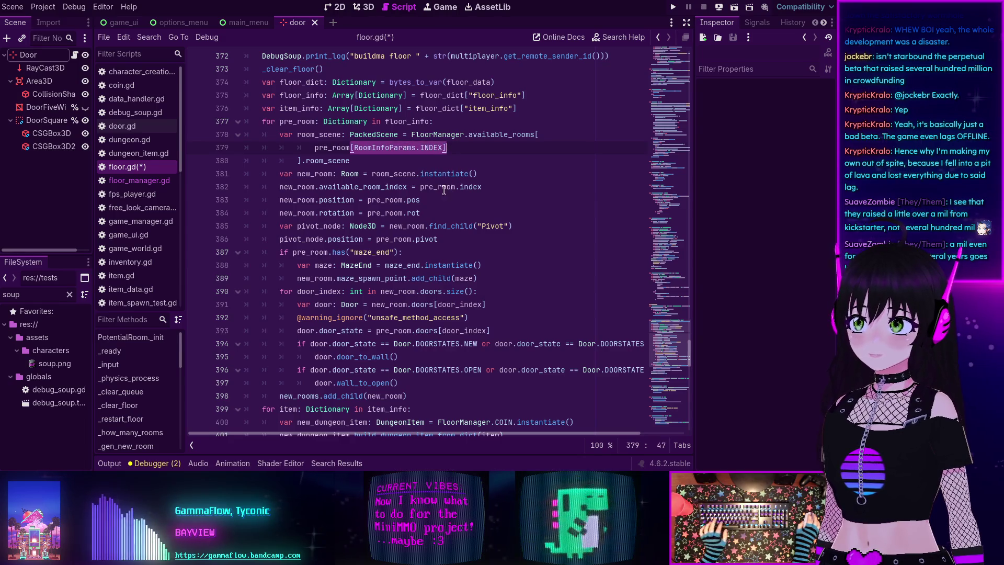
# Step: Swap .index for [RoomInfoParams.INDEX] and the "maze_end" string for RoomInfoParams.MAZE_END in floor.gd
pyautogui.moveTo(456, 187); pyautogui.dragTo(481, 187)
pyautogui.hotkey('ctrl', 'v')
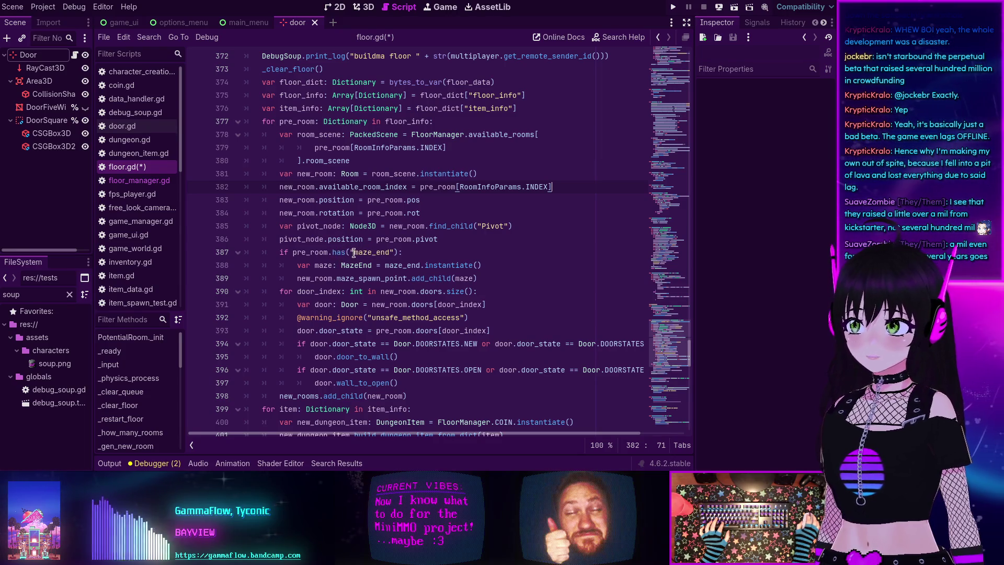
pyautogui.moveTo(350, 252); pyautogui.dragTo(394, 252)
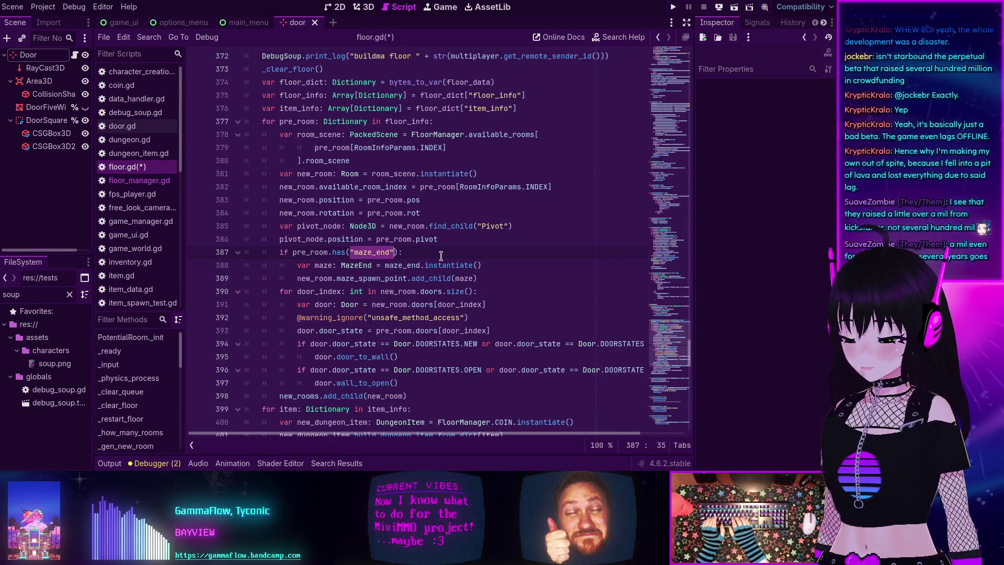
pyautogui.write('Room')
pyautogui.press('Return')
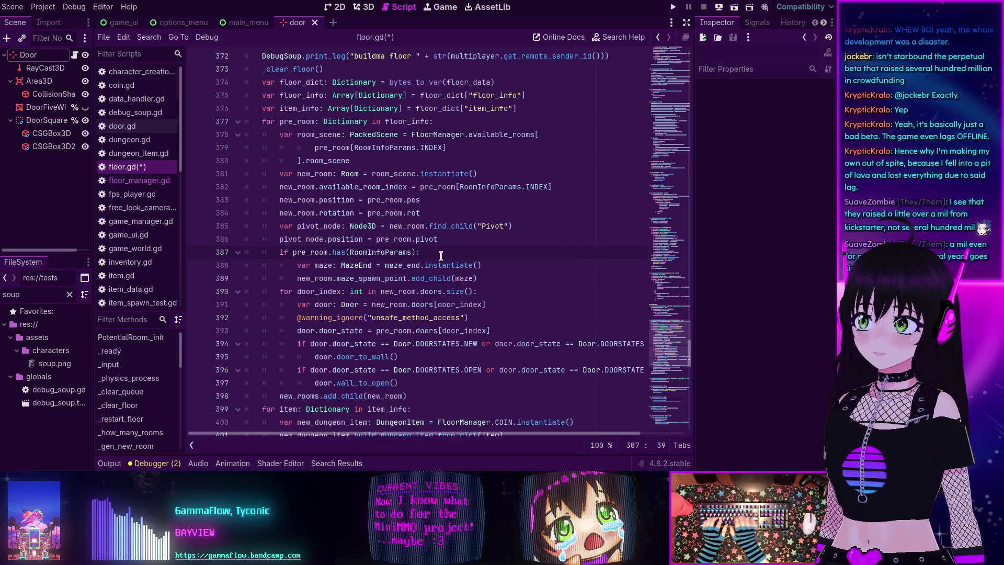
pyautogui.write('.')
pyautogui.press('Return')
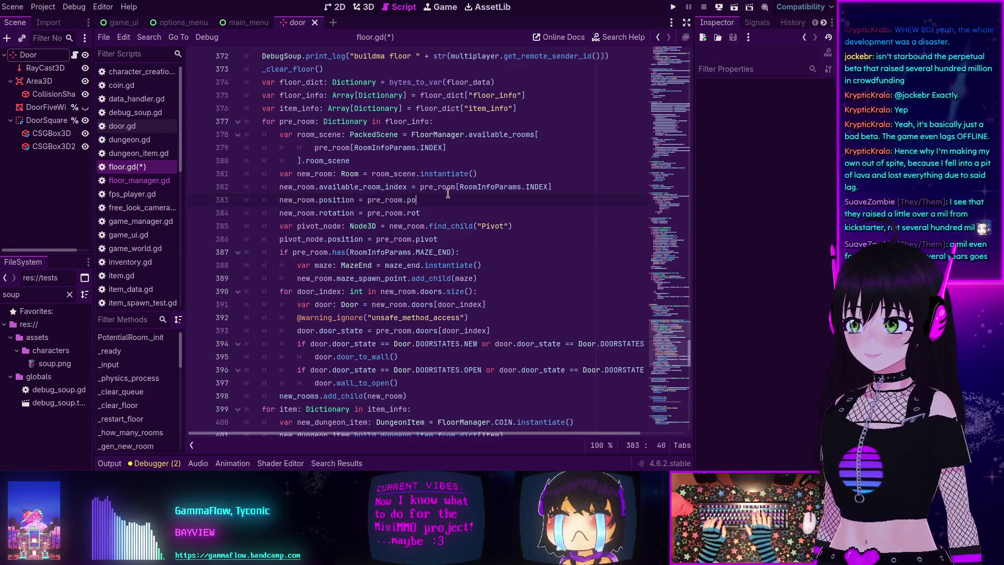
pyautogui.press('BackSpace')
pyautogui.press('BackSpace')
pyautogui.press('BackSpace')
# Step: Make the position line read pre_room[RoomInfoParams.POS]
pyautogui.write('[R')
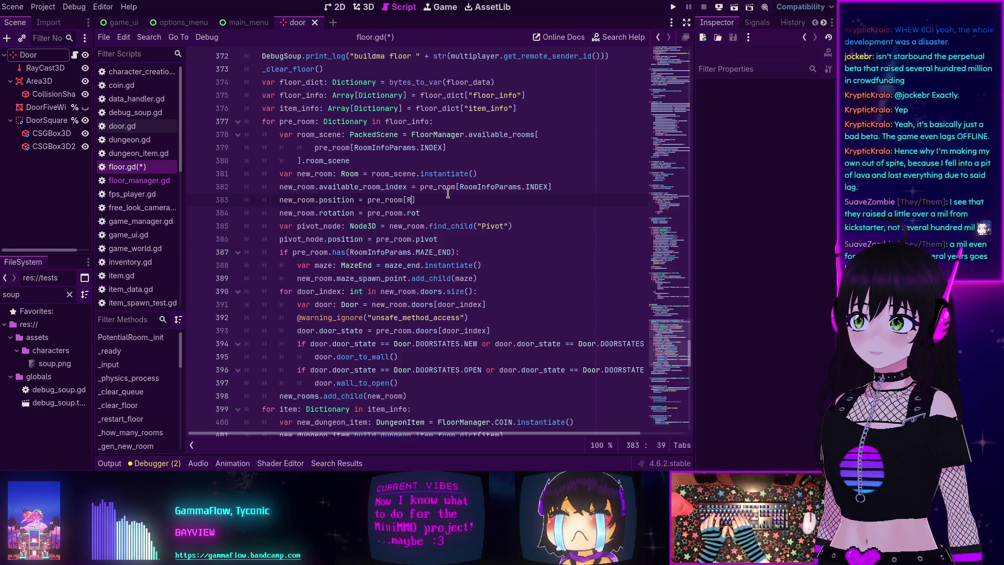
pyautogui.write('oo')
pyautogui.press('Return')
pyautogui.write('.')
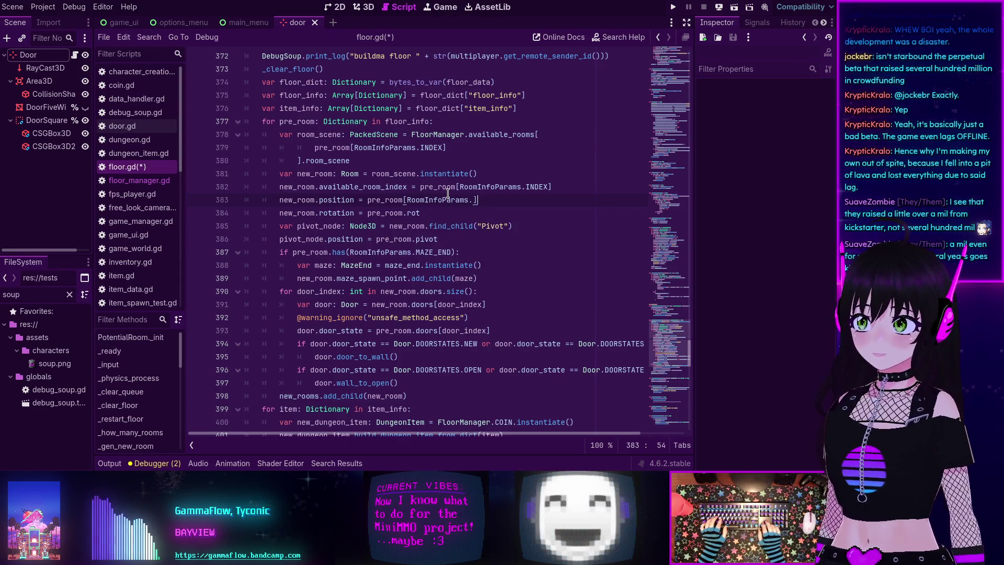
pyautogui.moveTo(403, 197); pyautogui.dragTo(480, 198)
pyautogui.hotkey('ctrl', 'c')
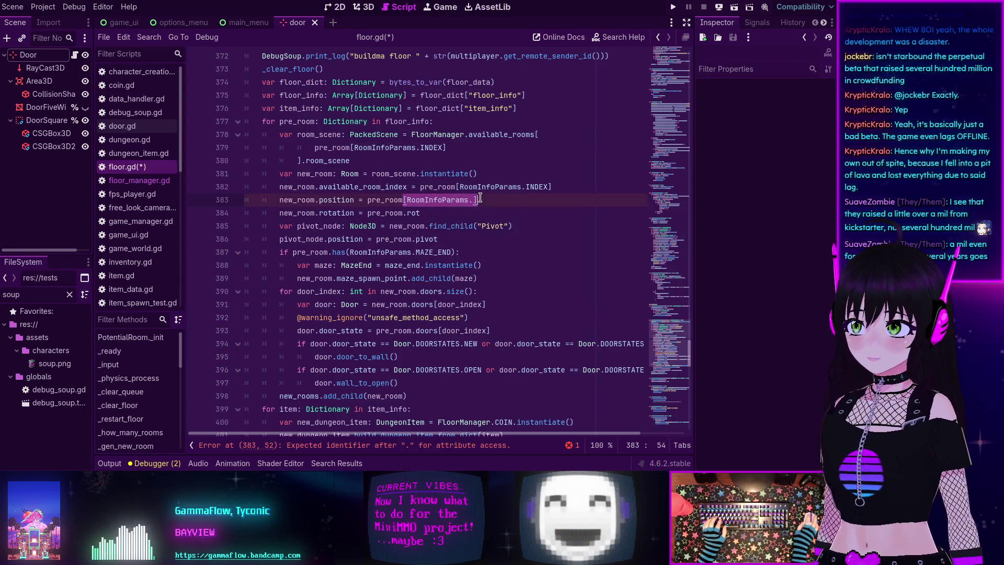
pyautogui.click(474, 200)
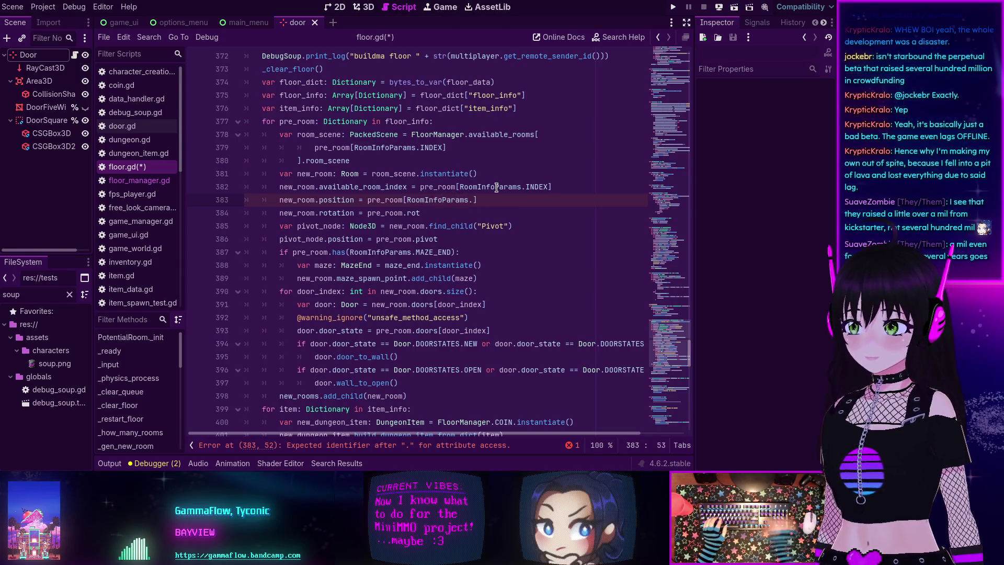
pyautogui.write('P')
pyautogui.press('Down')
pyautogui.press('Return')
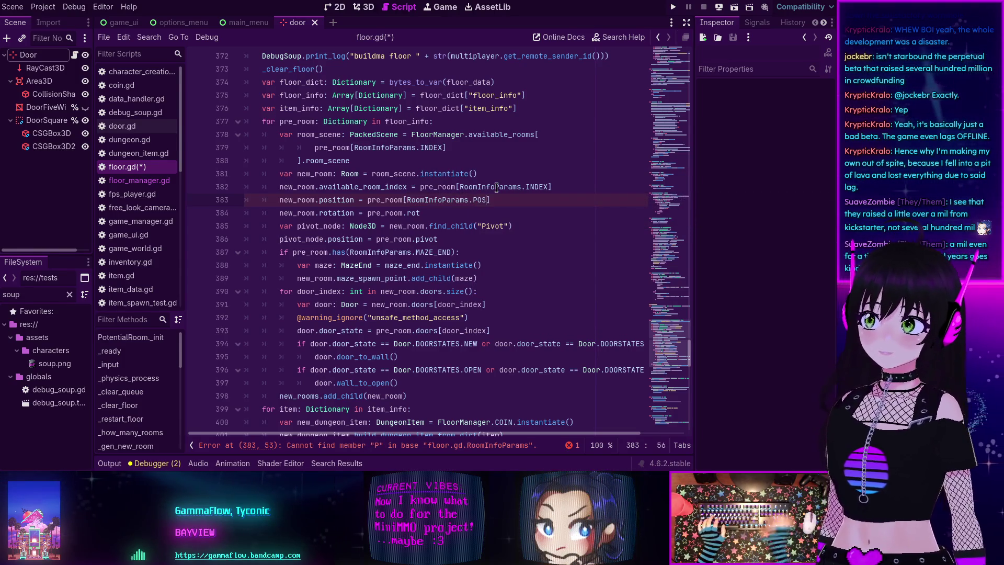
# Step: Replace .rot and .pivot with [RoomInfoParams.ROT] and [RoomInfoParams.PIVOT] lookups
pyautogui.press('BackSpace')
pyautogui.press('BackSpace')
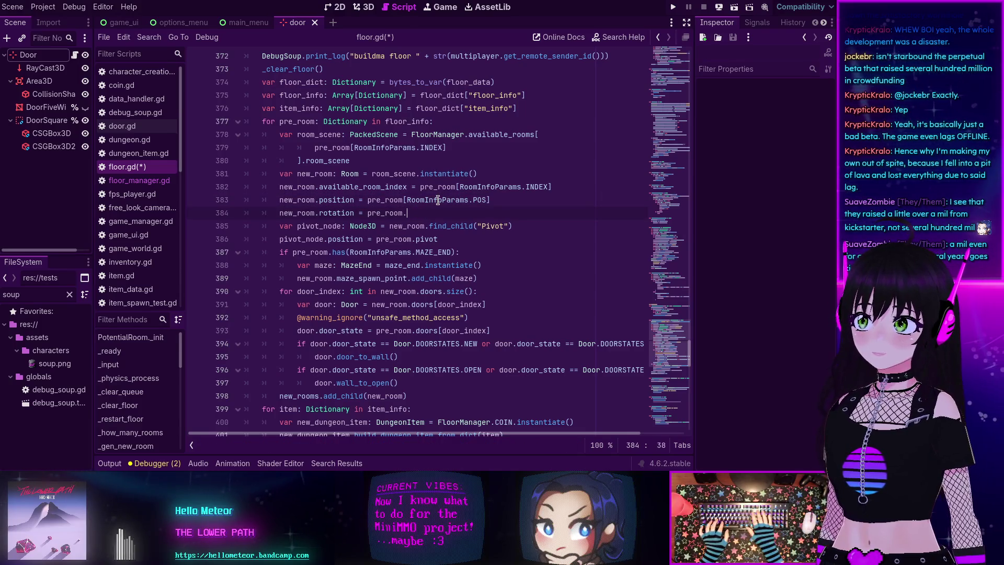
pyautogui.hotkey('ctrl', 'v')
pyautogui.press('Left')
pyautogui.write('ROT]')
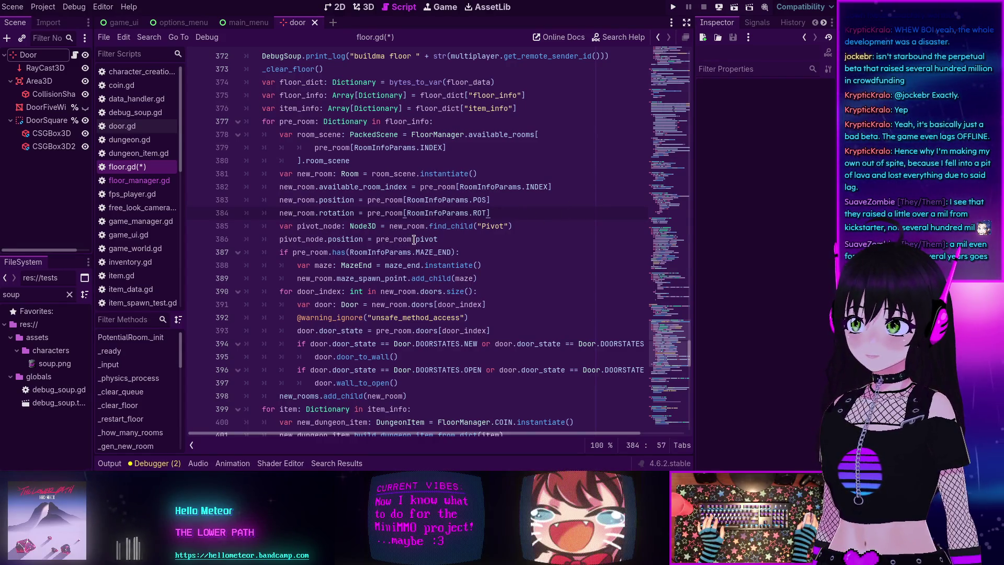
pyautogui.press('BackSpace')
pyautogui.press('BackSpace')
pyautogui.hotkey('ctrl', 'v')
pyautogui.press('Left')
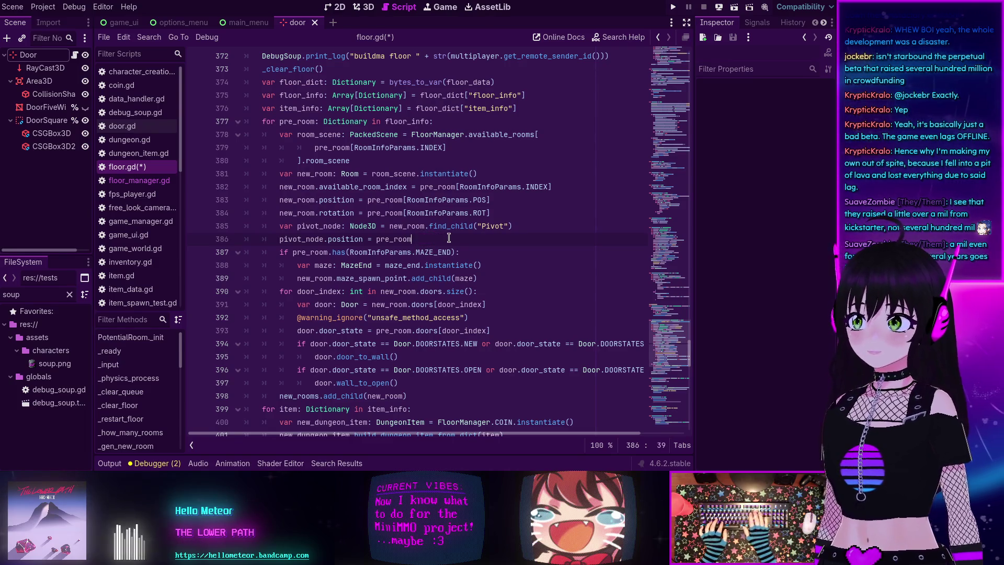
pyautogui.write('Params.PIVOT')
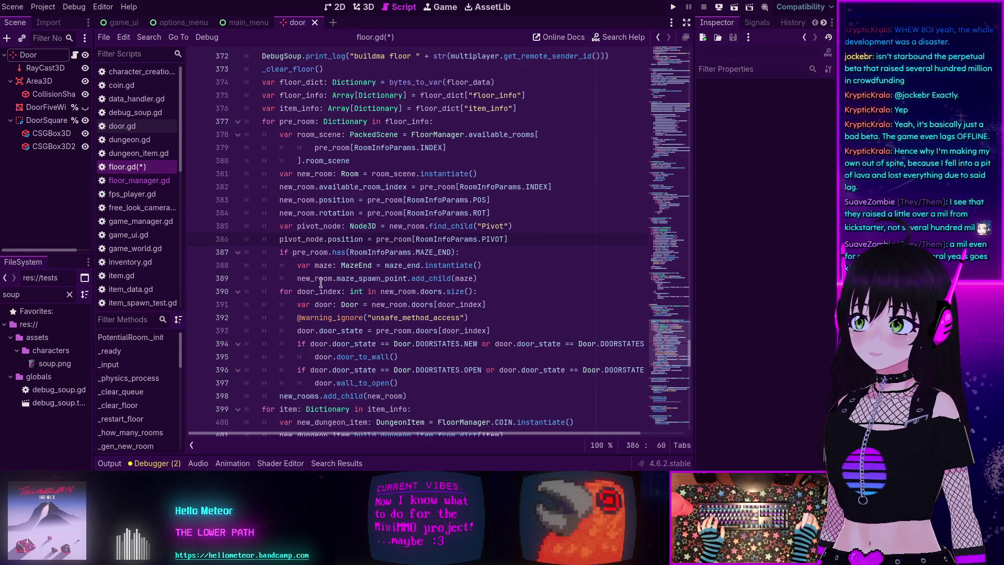
pyautogui.scroll(-1, 421, 293)
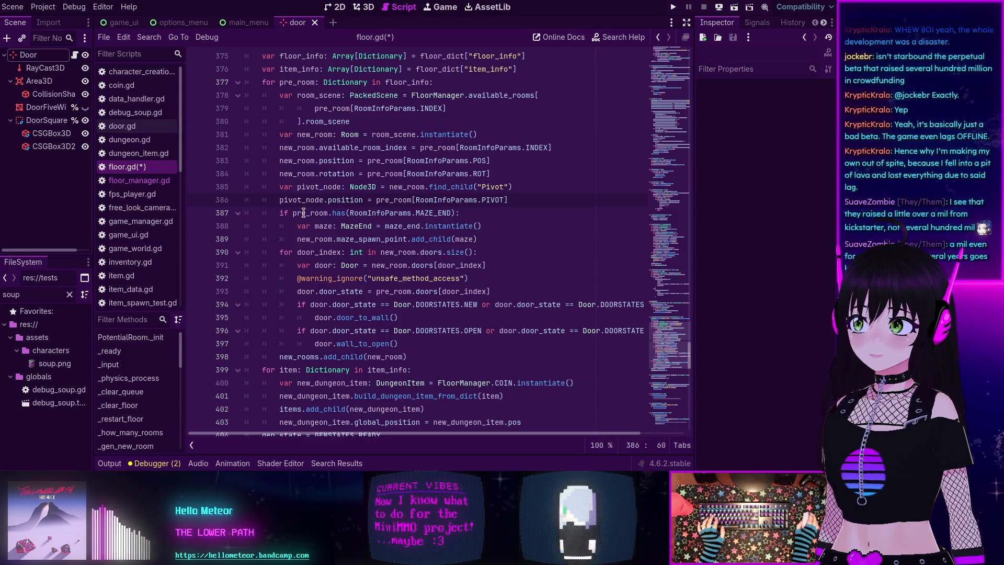
# Step: Replace .doors on line 393 with [RoomInfoParams.DOORS_ARRAY] for each door_state
pyautogui.scroll(-1, 322, 220)
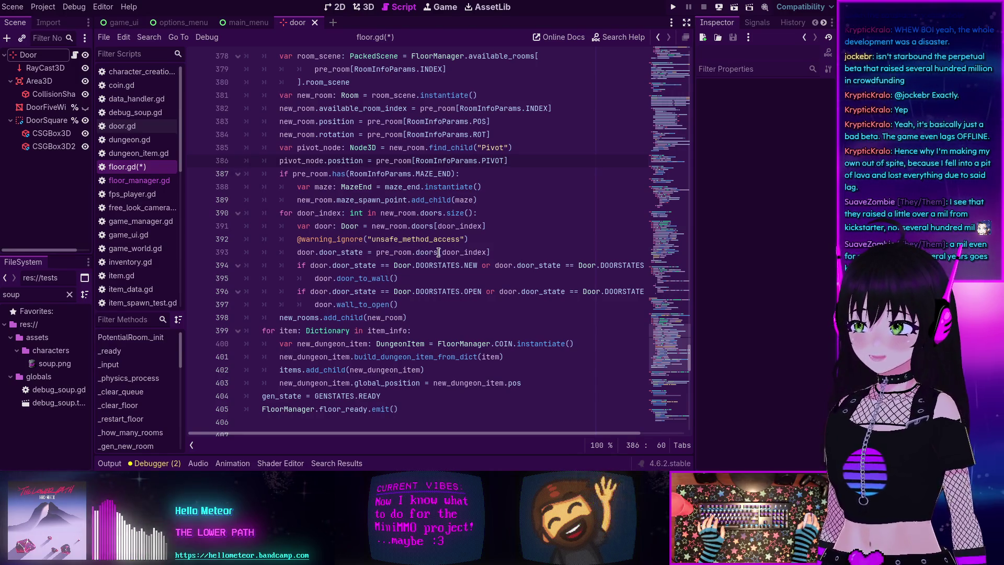
pyautogui.click(499, 252)
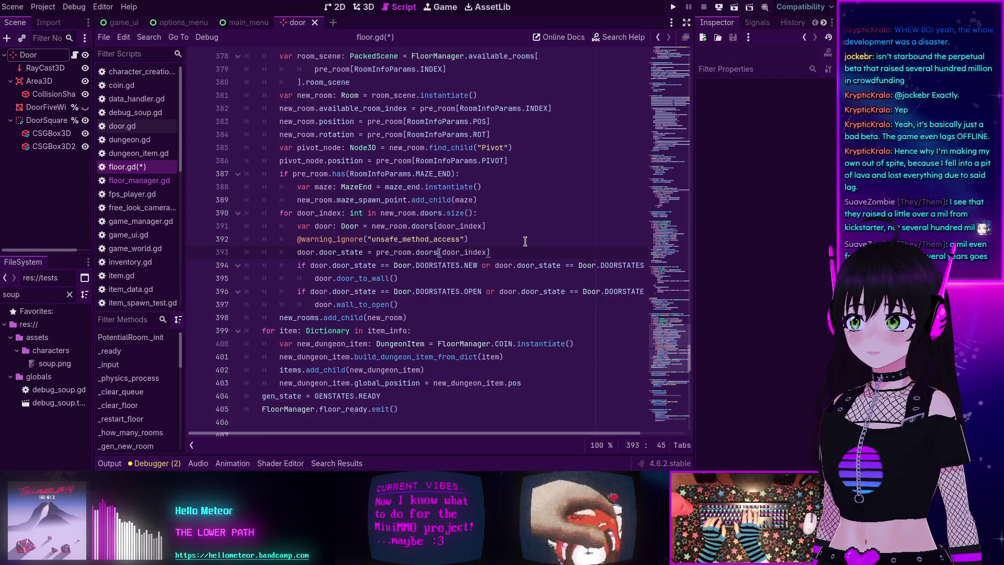
pyautogui.write('[RoomInfoParams.')
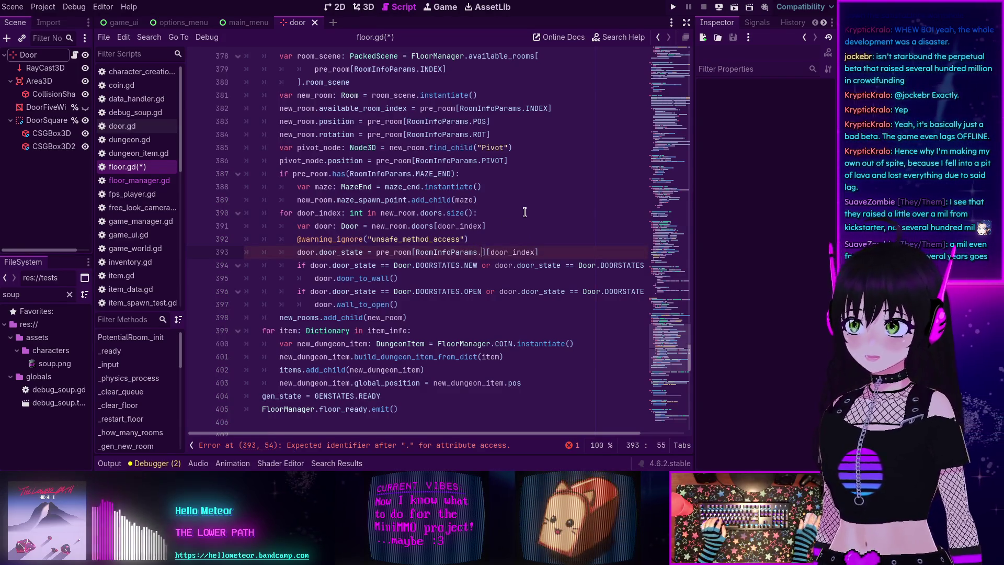
pyautogui.write('DO')
pyautogui.press('Return')
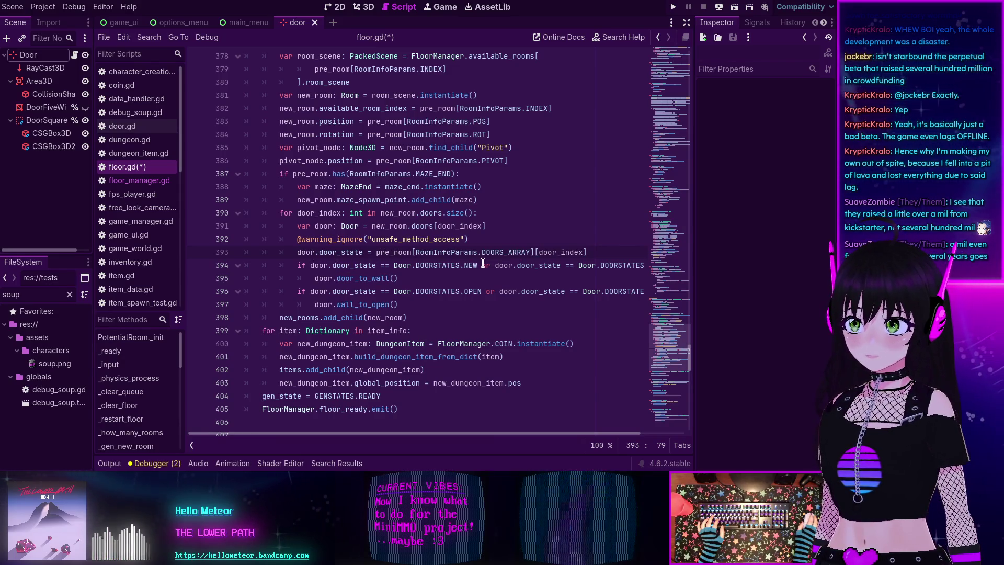
pyautogui.scroll(-1, 373, 280)
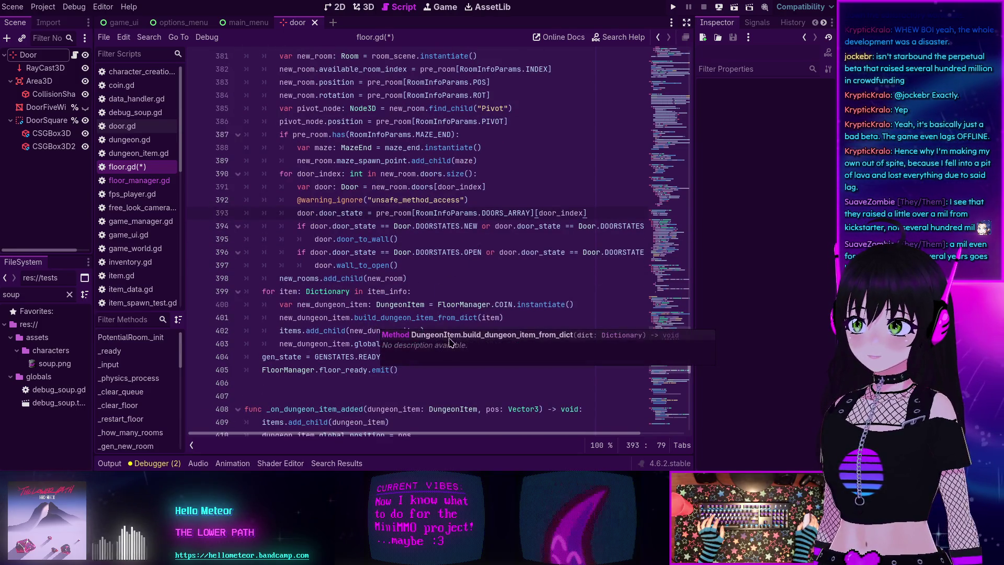
pyautogui.scroll(5, 437, 240)
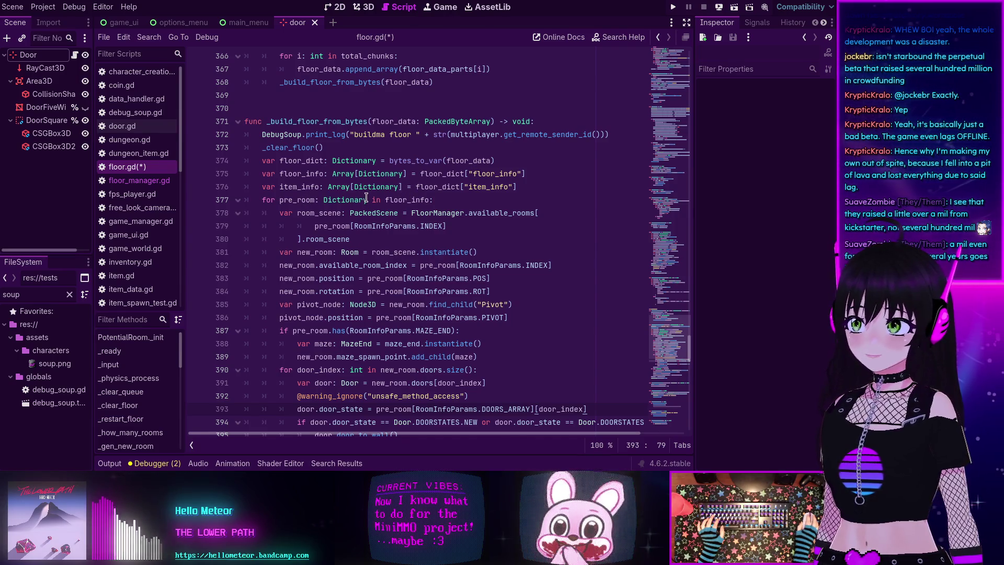
# Step: Change line 377's pre_room type from Dictionary to Dictionary[int, Variant]
pyautogui.click(368, 200)
pyautogui.write('[')
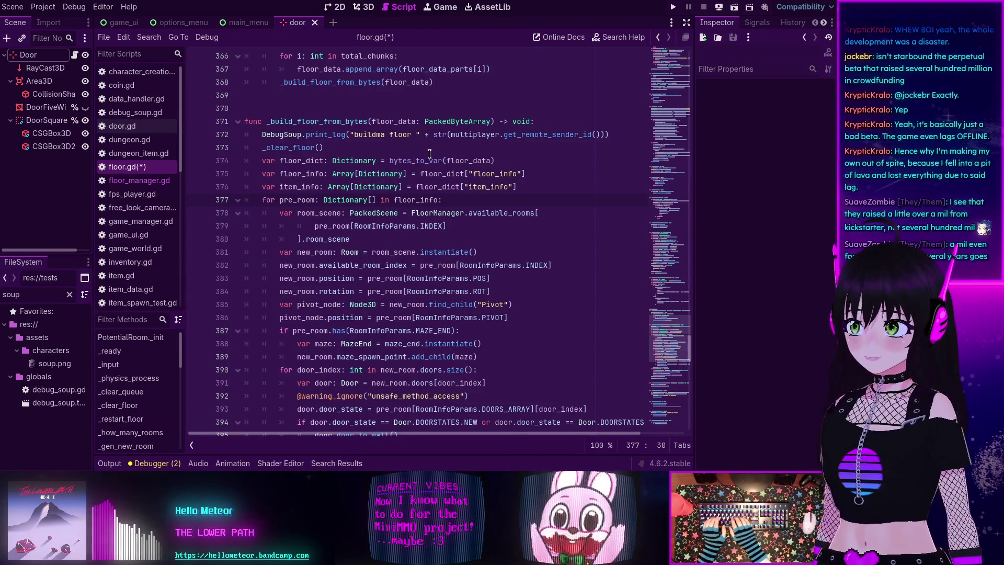
pyautogui.write('int')
pyautogui.write(', Va')
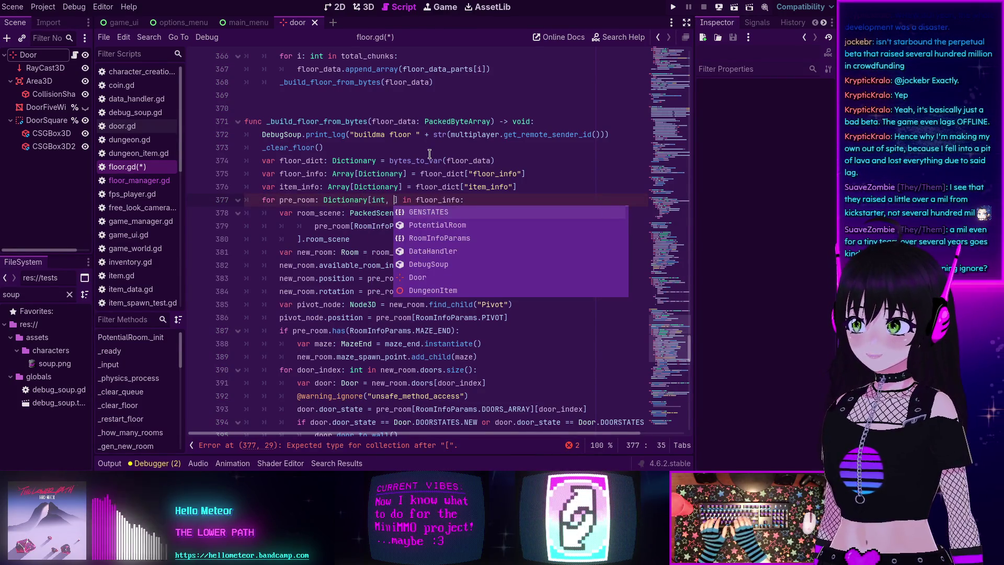
pyautogui.press('Return')
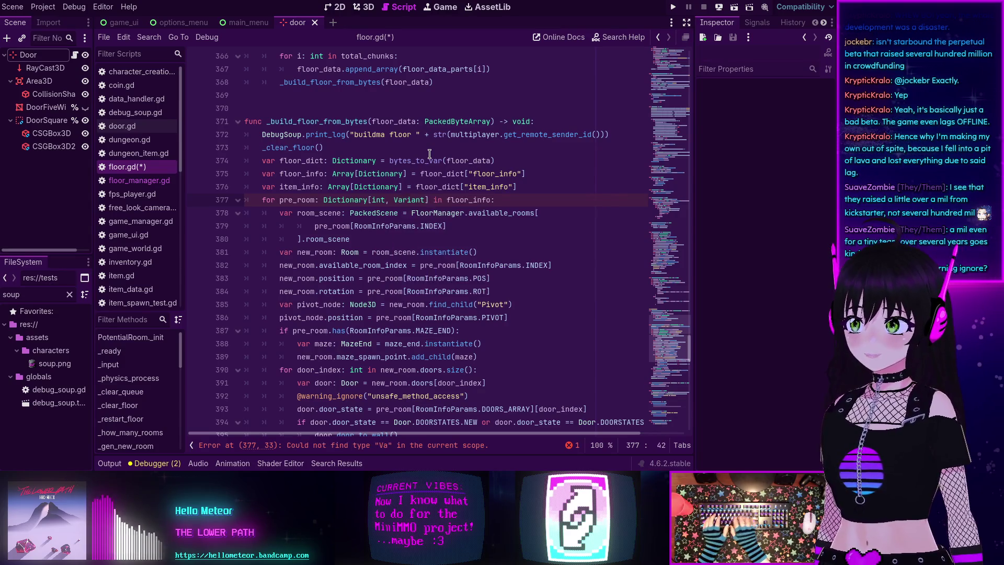
pyautogui.scroll(-5, 371, 204)
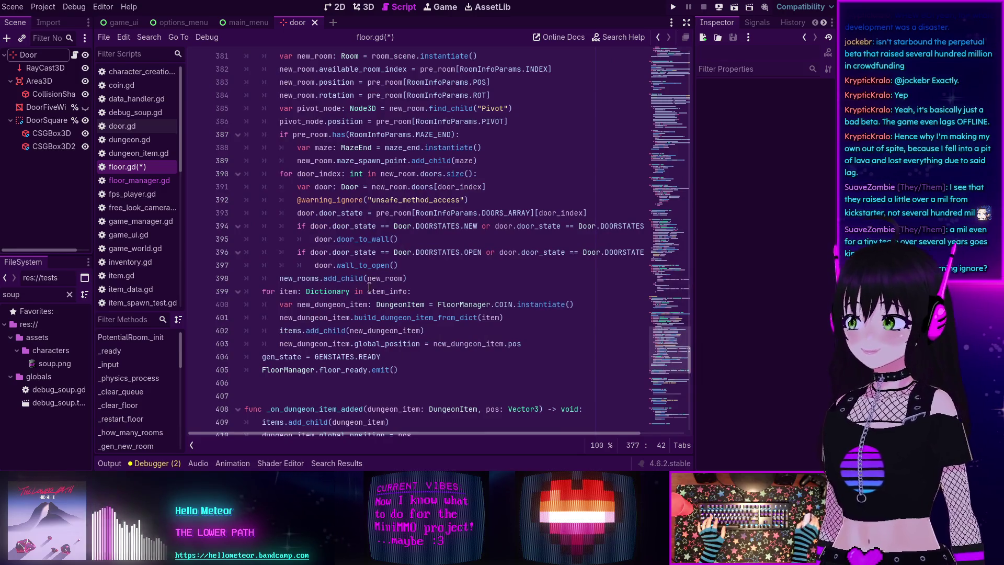
pyautogui.scroll(4, 402, 234)
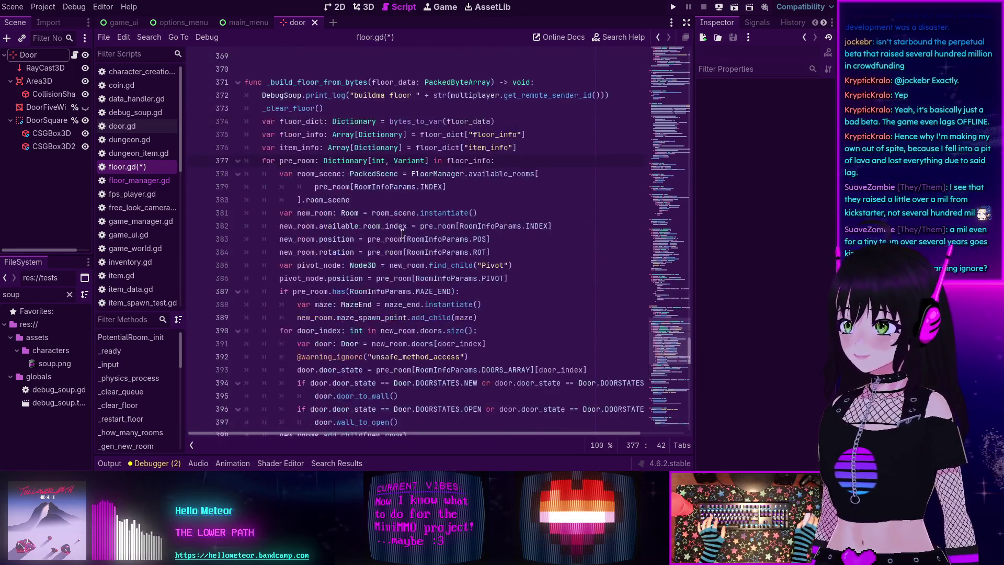
pyautogui.scroll(-2, 403, 234)
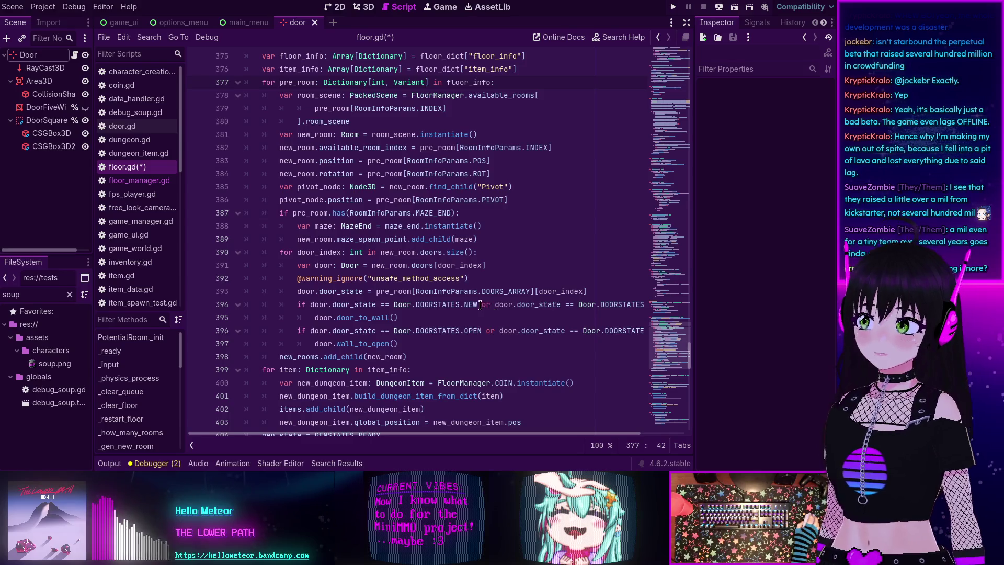
pyautogui.scroll(1, 372, 272)
pyautogui.scroll(-1, 356, 274)
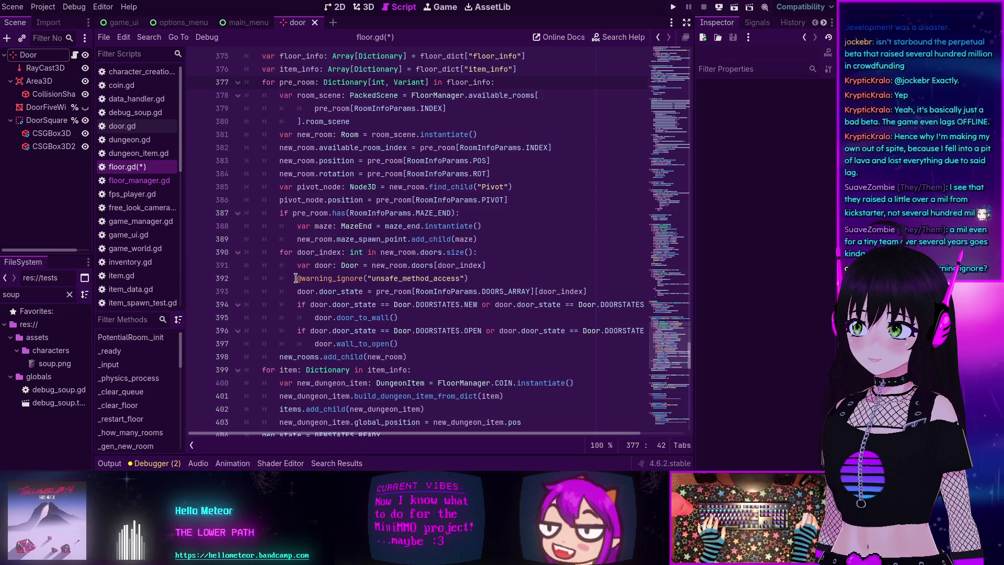
pyautogui.click(296, 278)
pyautogui.write('#@warning_ignore("')
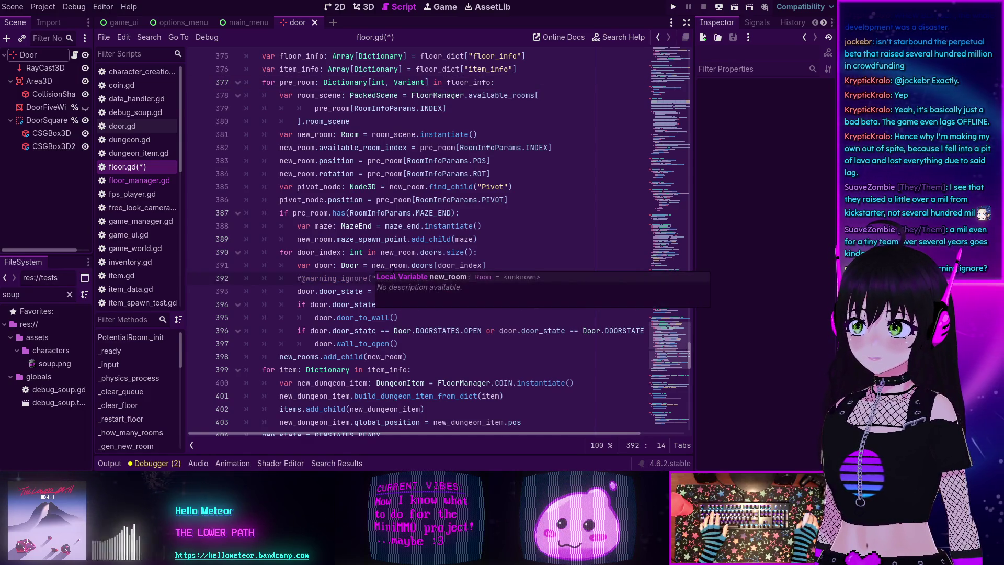
pyautogui.click(439, 331)
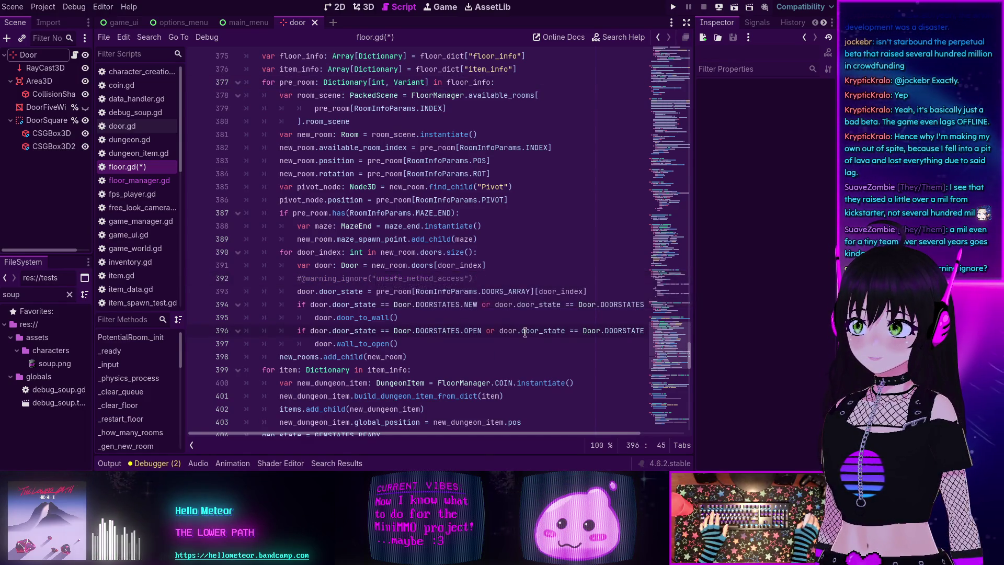
pyautogui.scroll(-1, 510, 342)
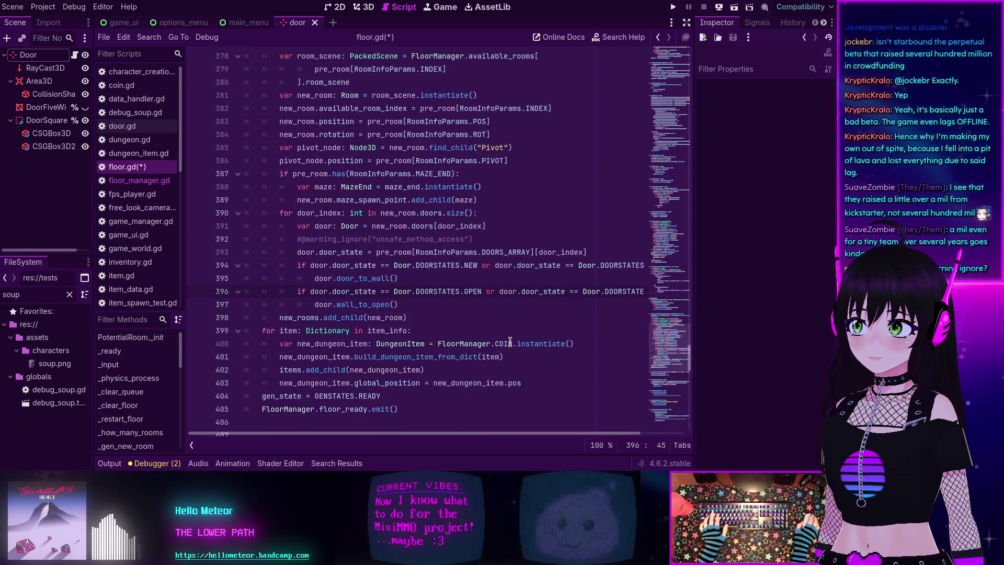
pyautogui.scroll(-3, 510, 342)
pyautogui.scroll(4, 510, 342)
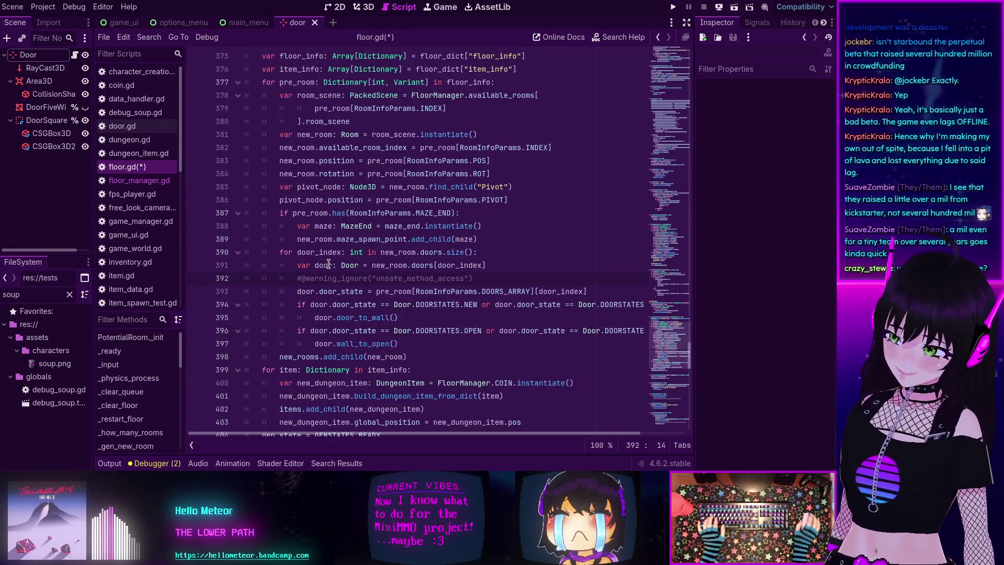
# Step: Delete the commented warning-ignore line and its empty line, then save floor.gd
pyautogui.press('Home')
pyautogui.hotkey('shift', 'End')
pyautogui.press('BackSpace')
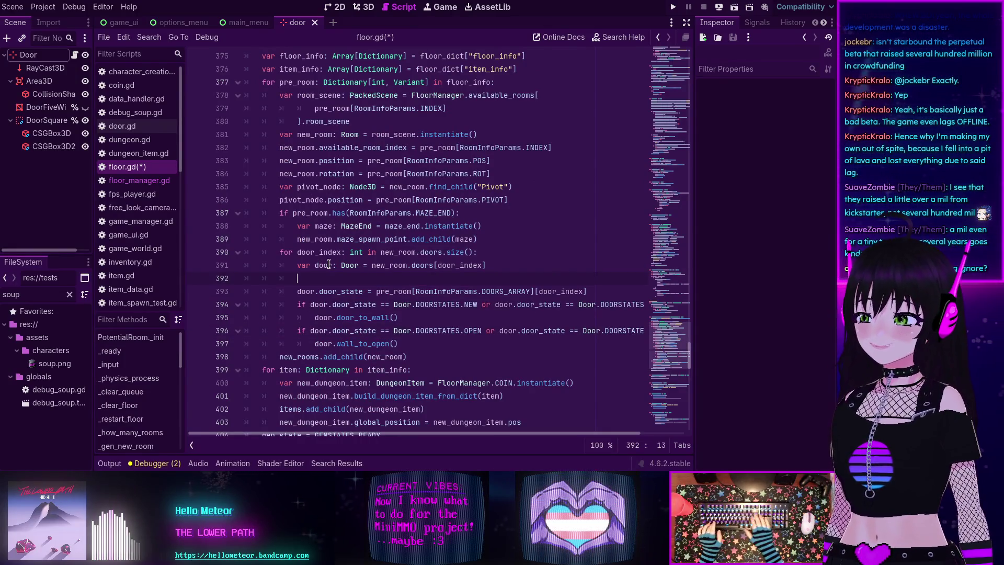
pyautogui.press('BackSpace')
pyautogui.press('BackSpace')
pyautogui.press('BackSpace')
pyautogui.hotkey('ctrl', 's')
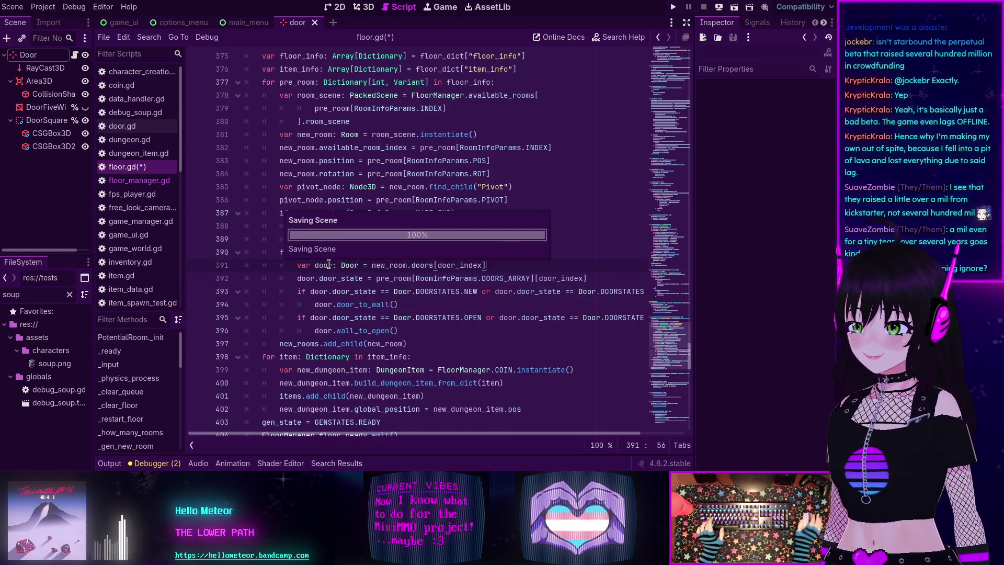
pyautogui.scroll(-1, 488, 187)
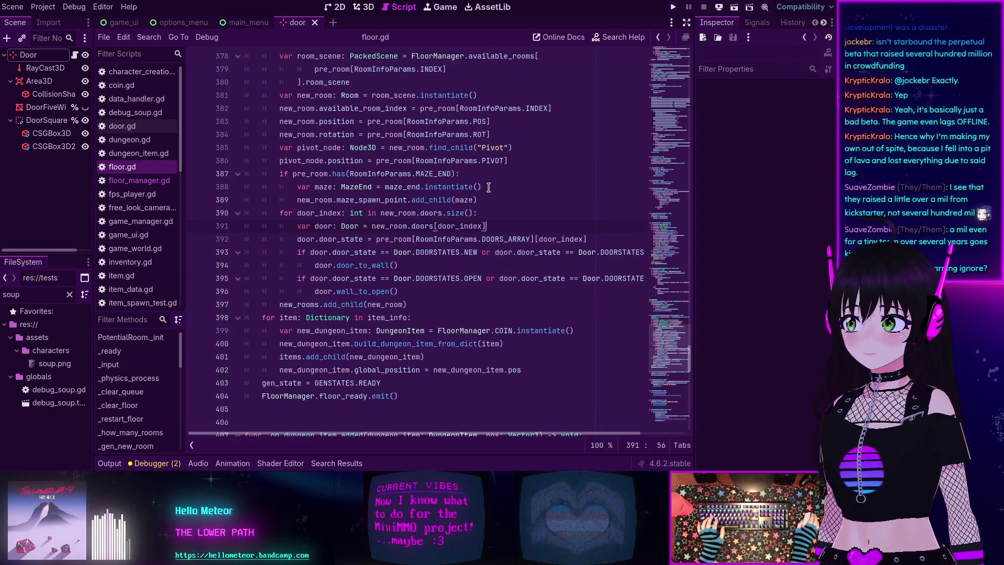
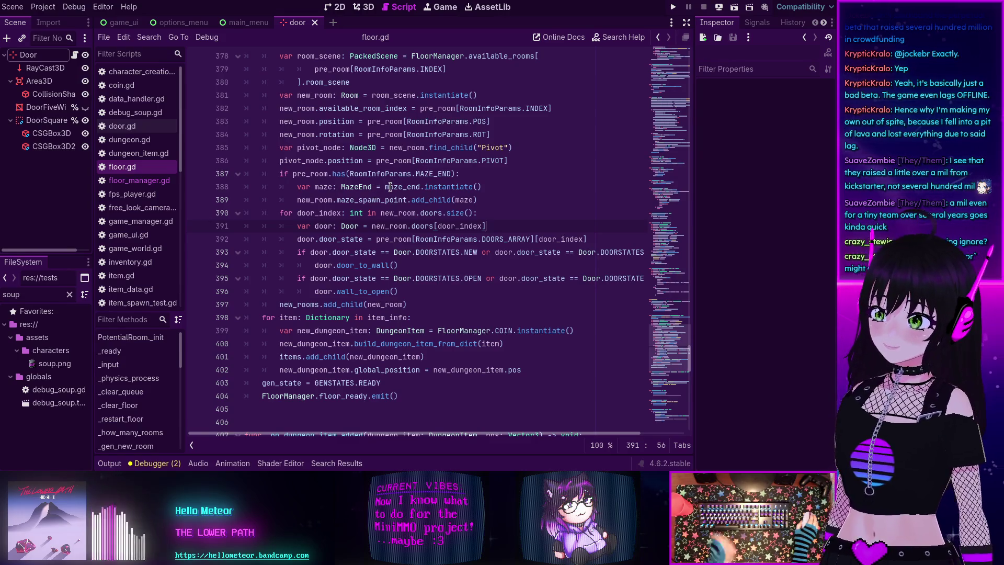
# Step: Add an 'as Door' cast to new_room.doors[door_index] on line 391 of floor.gd
pyautogui.moveTo(390, 187)
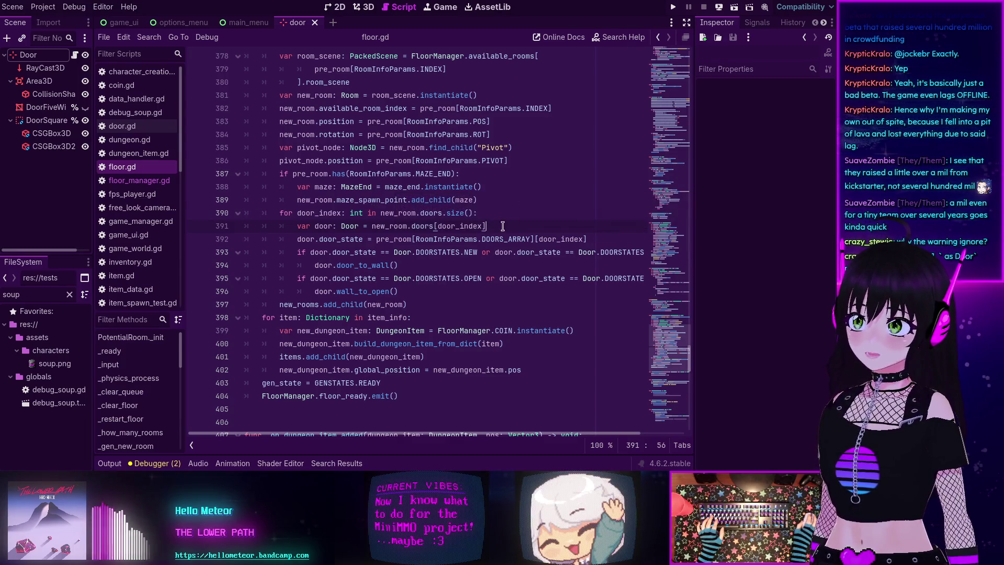
pyautogui.write(' a')
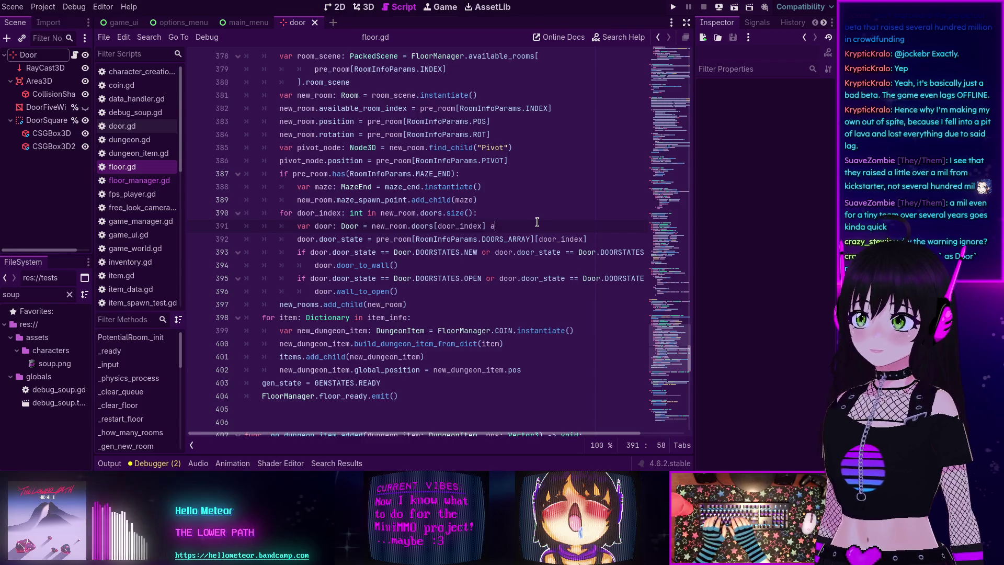
pyautogui.write('s Door')
pyautogui.click(499, 197)
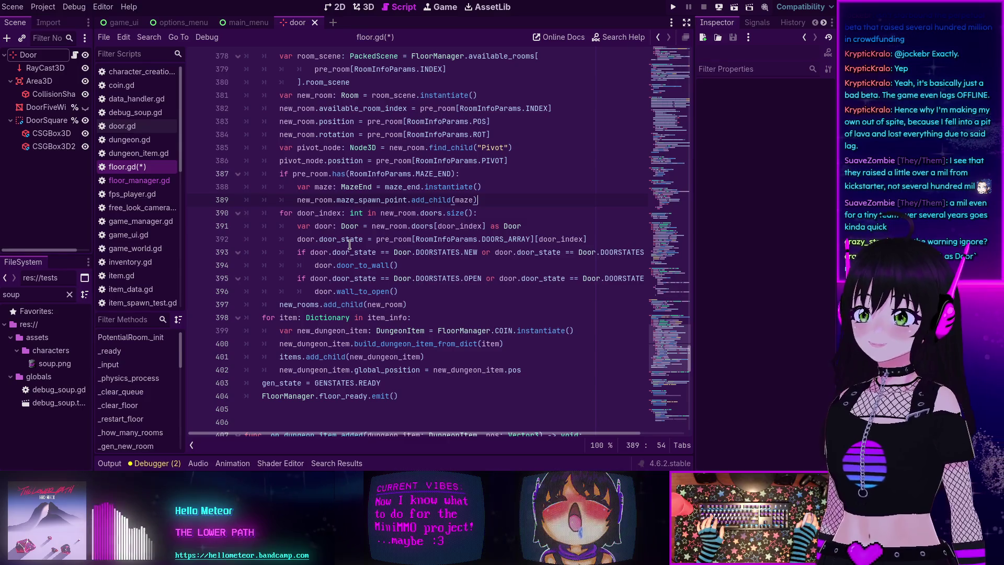
pyautogui.moveTo(338, 239)
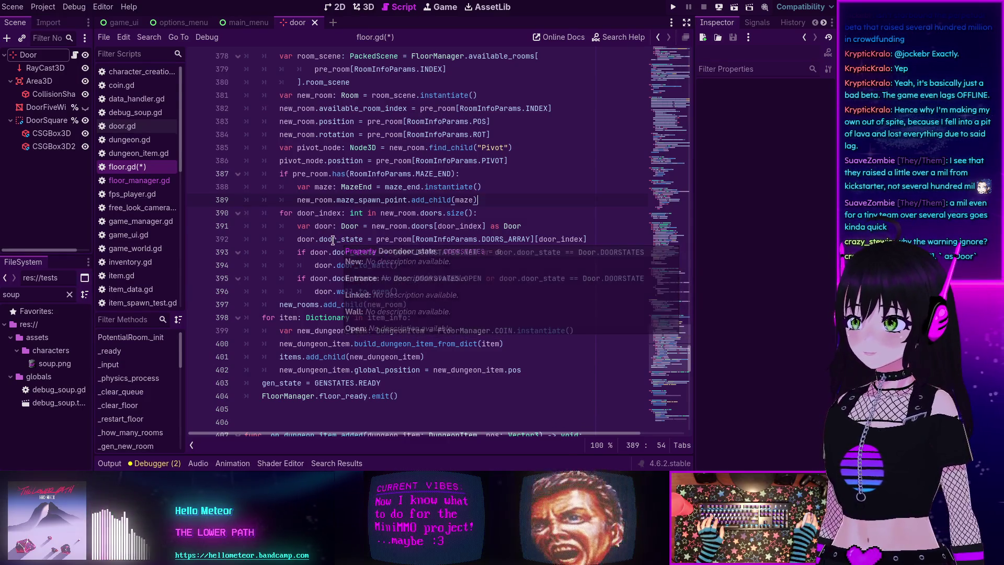
pyautogui.moveTo(382, 235)
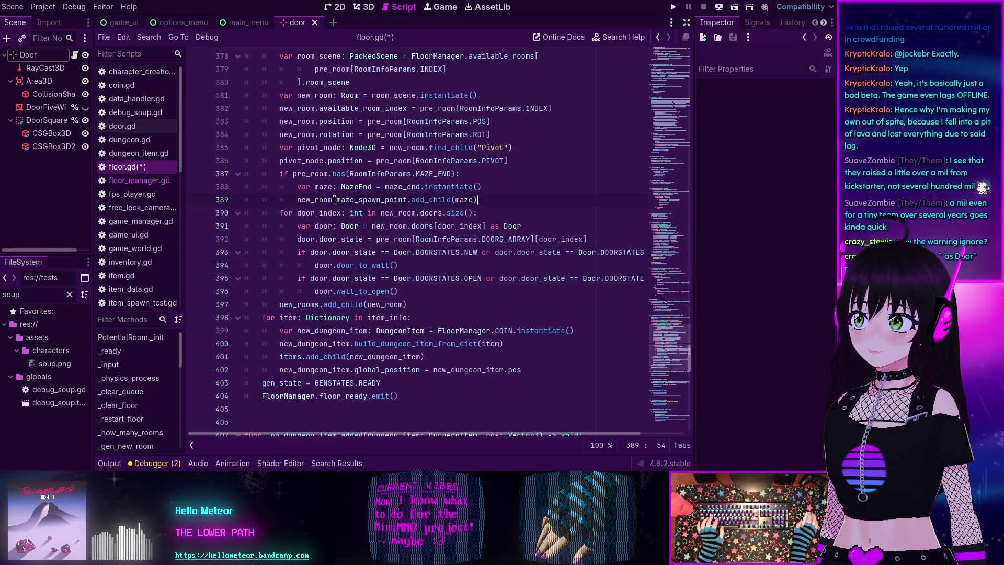
pyautogui.scroll(2, 334, 200)
pyautogui.scroll(-4, 334, 200)
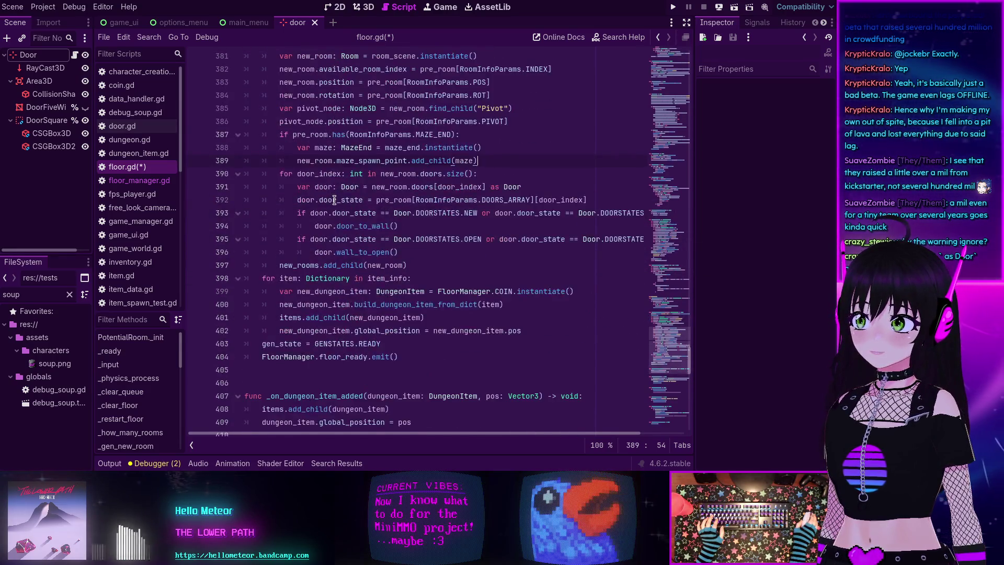
pyautogui.scroll(3, 334, 200)
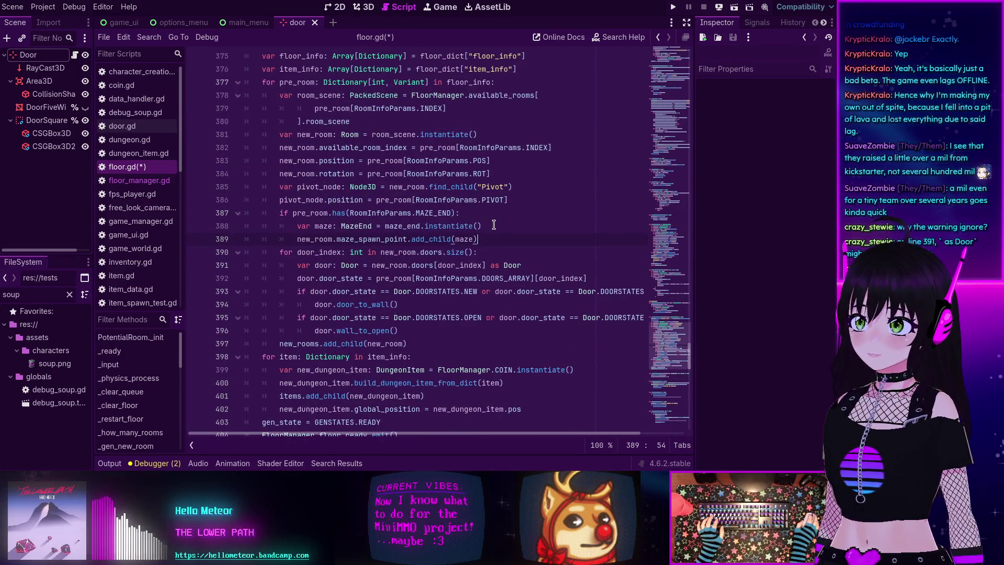
# Step: Append 'as MazeEnd' to the maze_end.instantiate() call on line 388
pyautogui.click(494, 225)
pyautogui.write('as M')
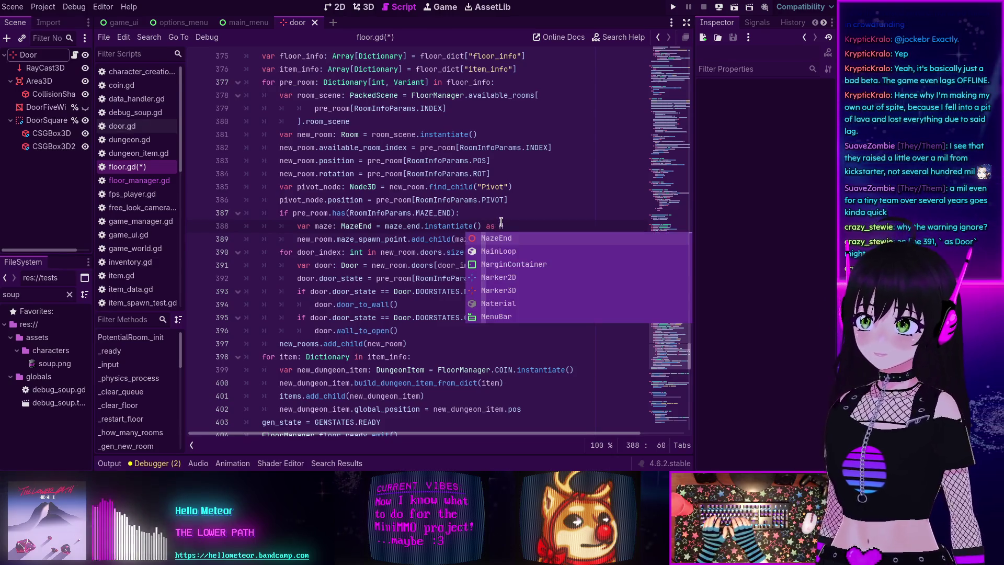
pyautogui.press('Return')
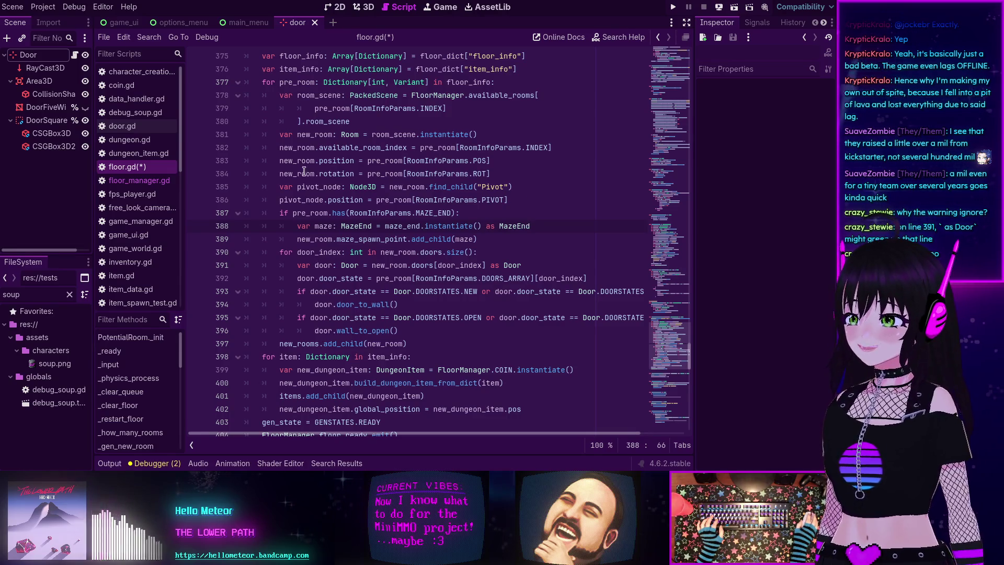
# Step: Append 'as Room' to the room_scene.instantiate() call on line 381
pyautogui.click(225, 176)
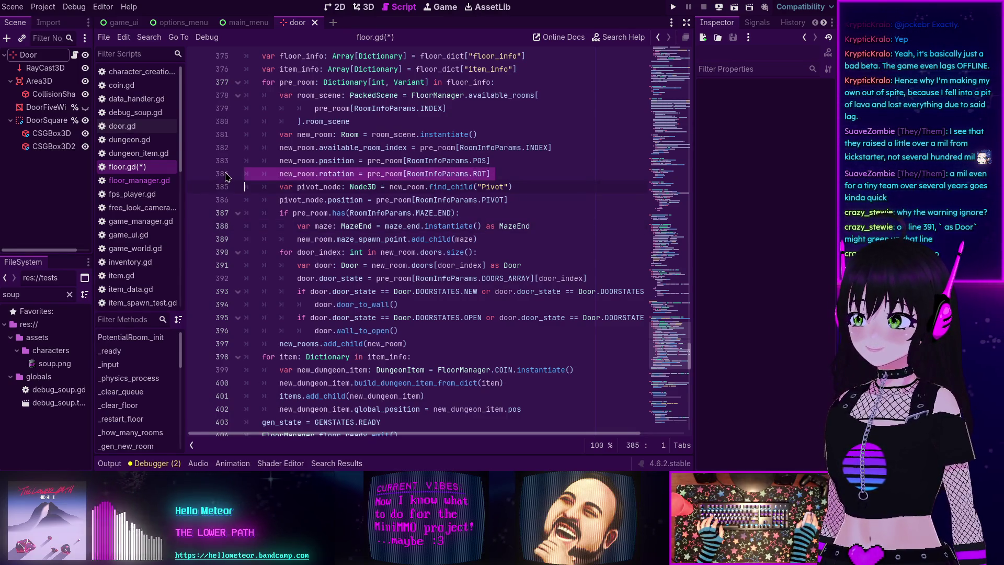
pyautogui.click(357, 165)
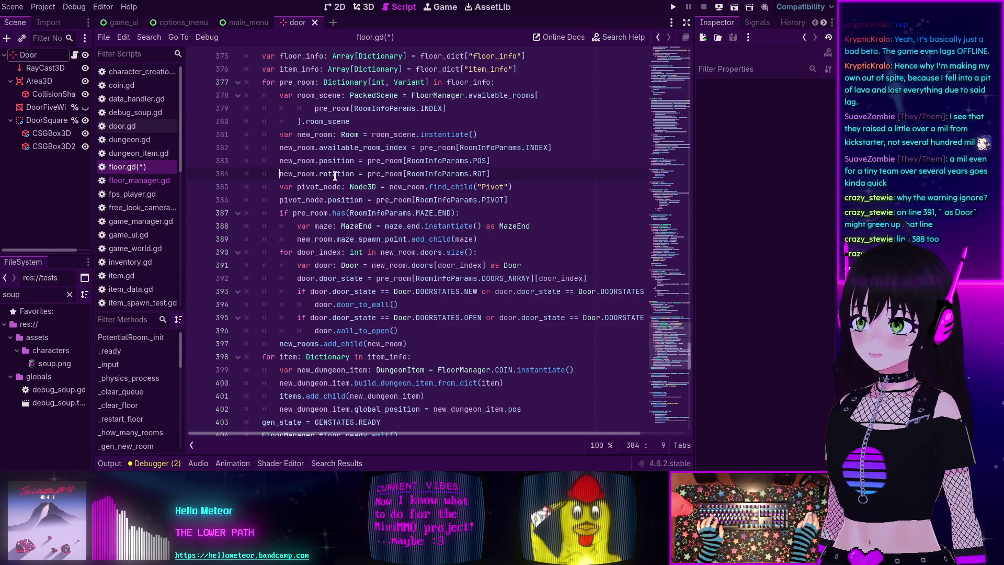
pyautogui.moveTo(335, 175)
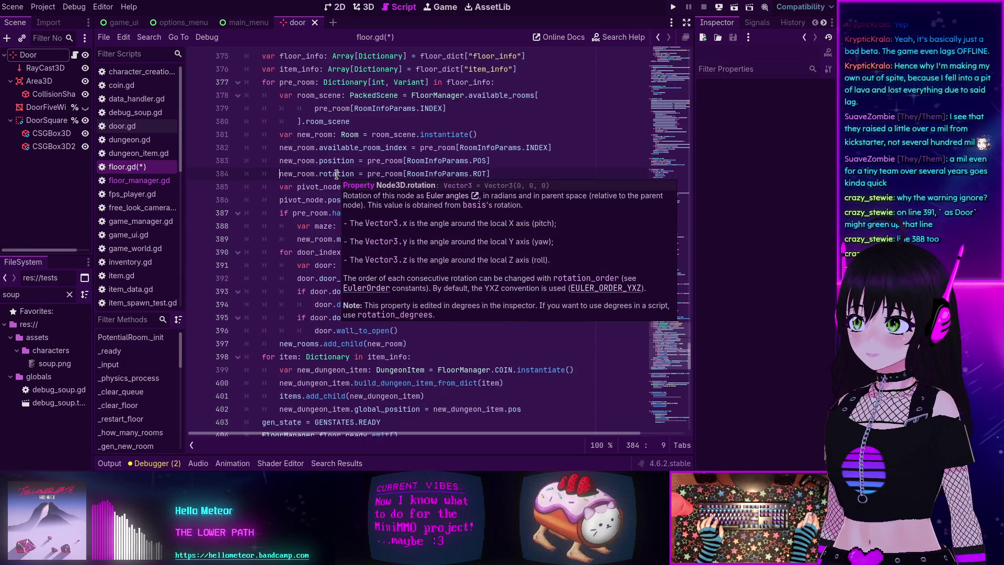
pyautogui.write(' as R')
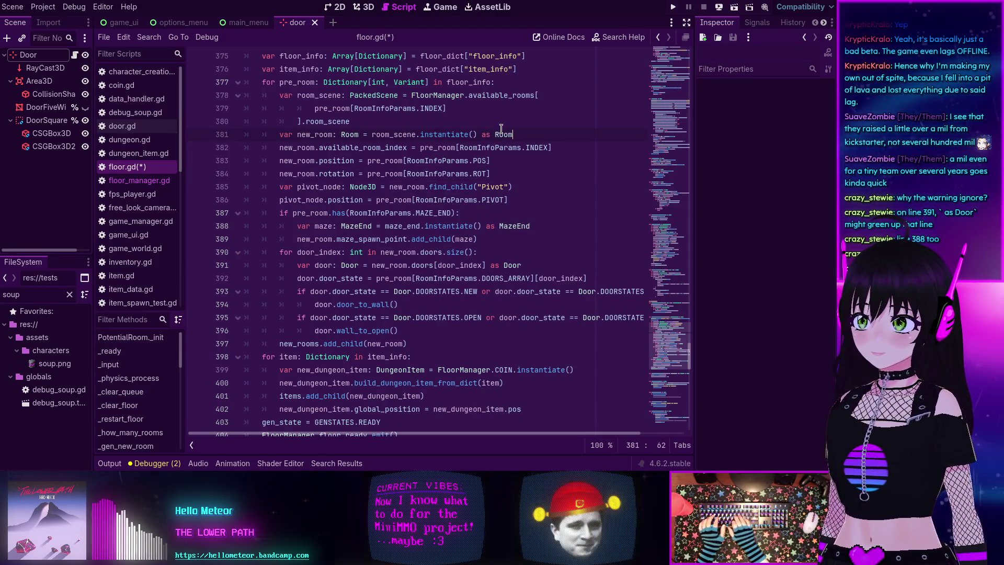
pyautogui.write('oom')
pyautogui.click(446, 122)
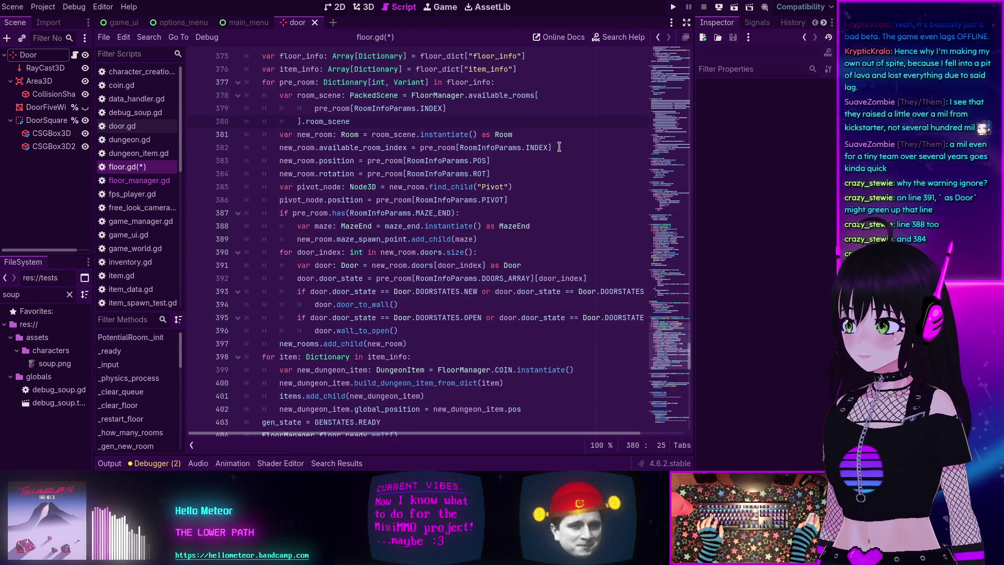
pyautogui.scroll(1, 398, 162)
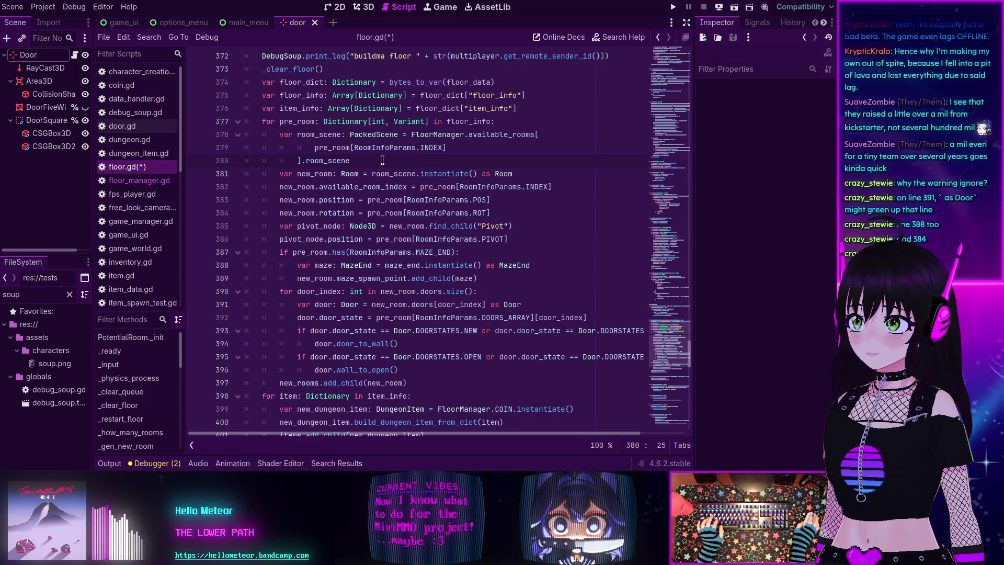
pyautogui.write(' as ')
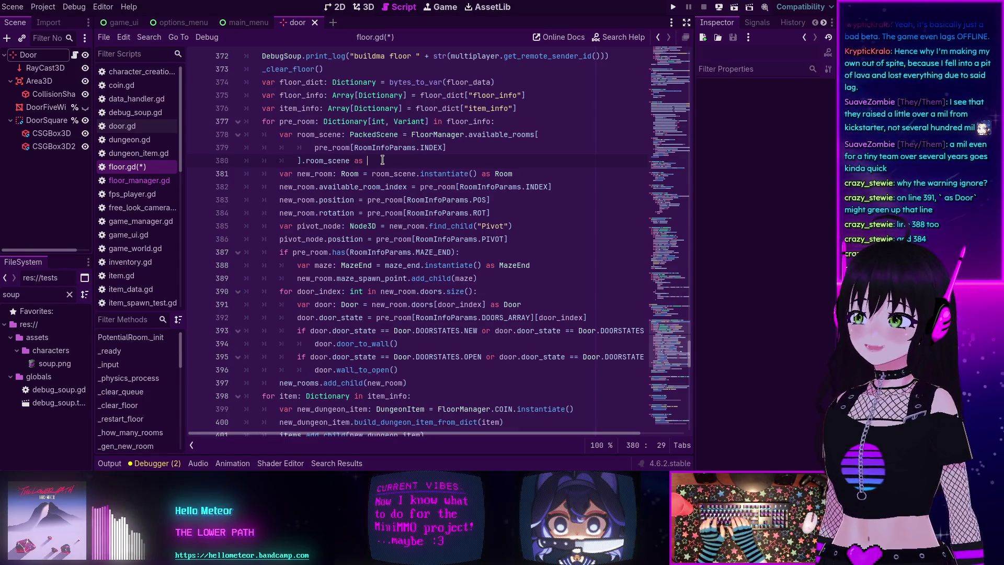
pyautogui.write('Pack')
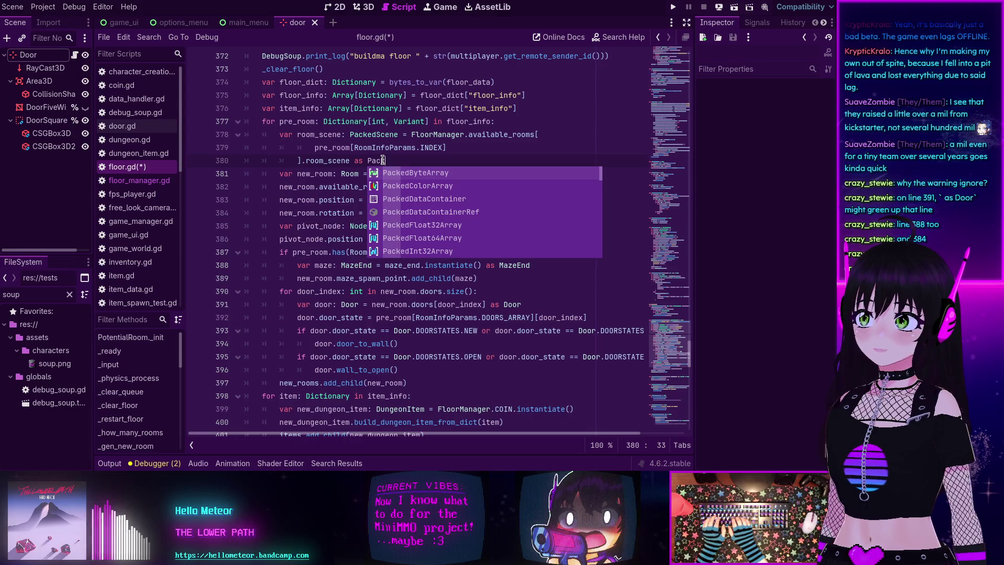
pyautogui.write('edScene')
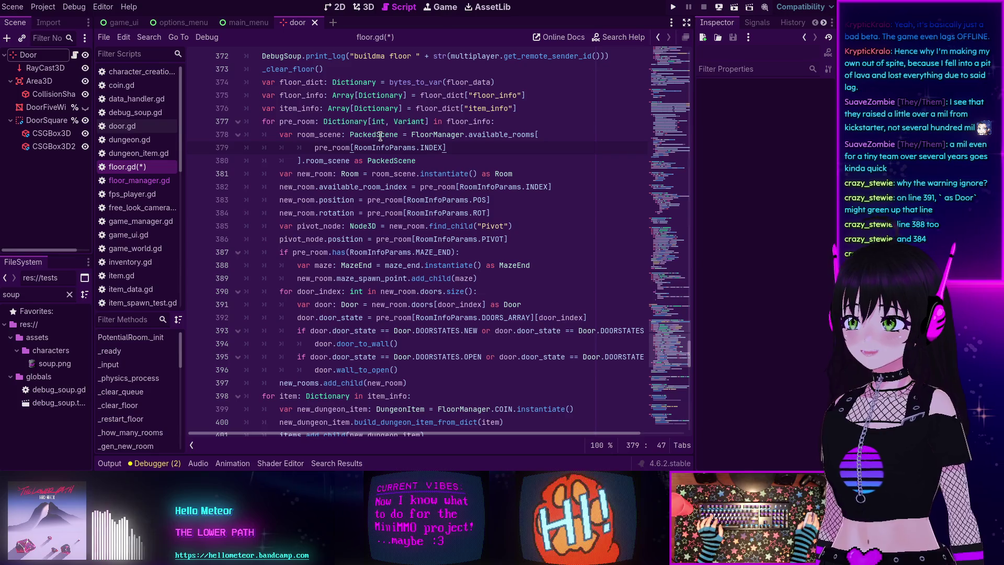
pyautogui.scroll(1, 337, 159)
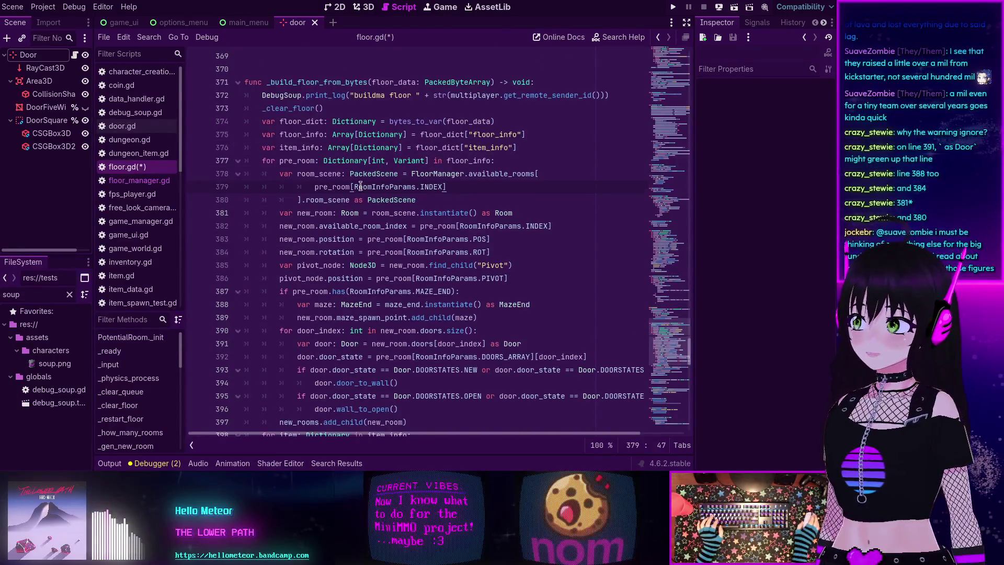
pyautogui.moveTo(366, 189)
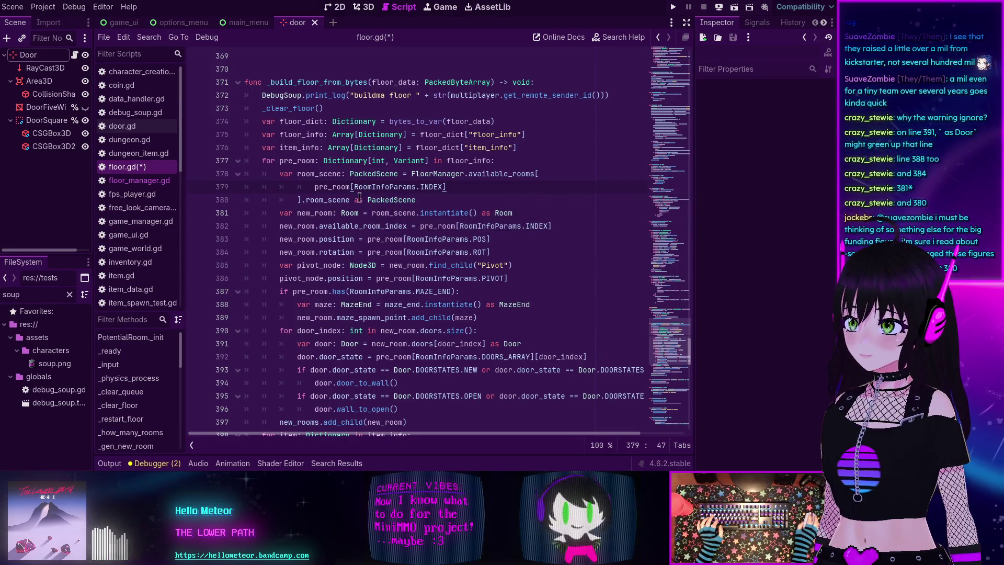
pyautogui.moveTo(351, 199); pyautogui.dragTo(428, 198)
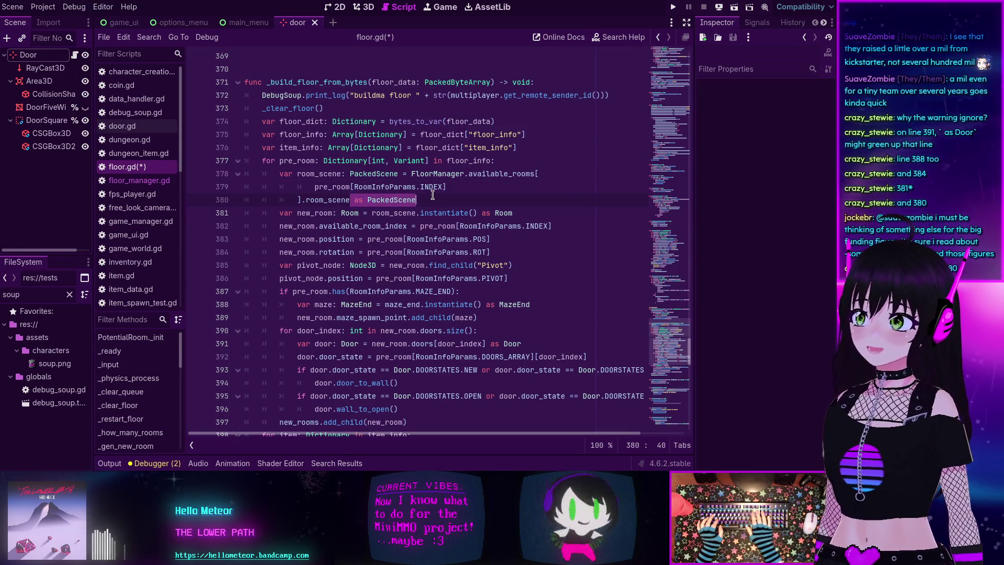
pyautogui.press('BackSpace')
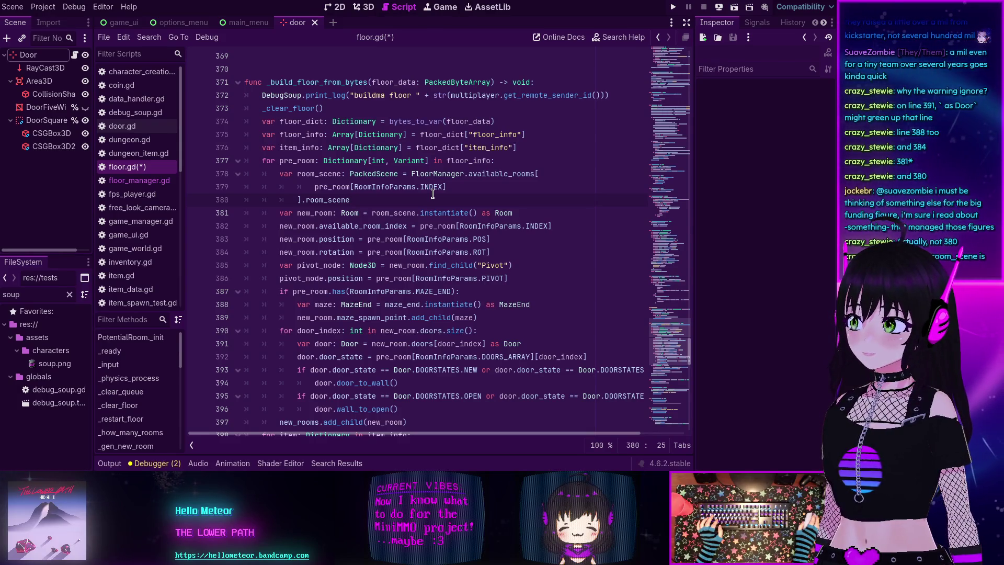
pyautogui.click(312, 174)
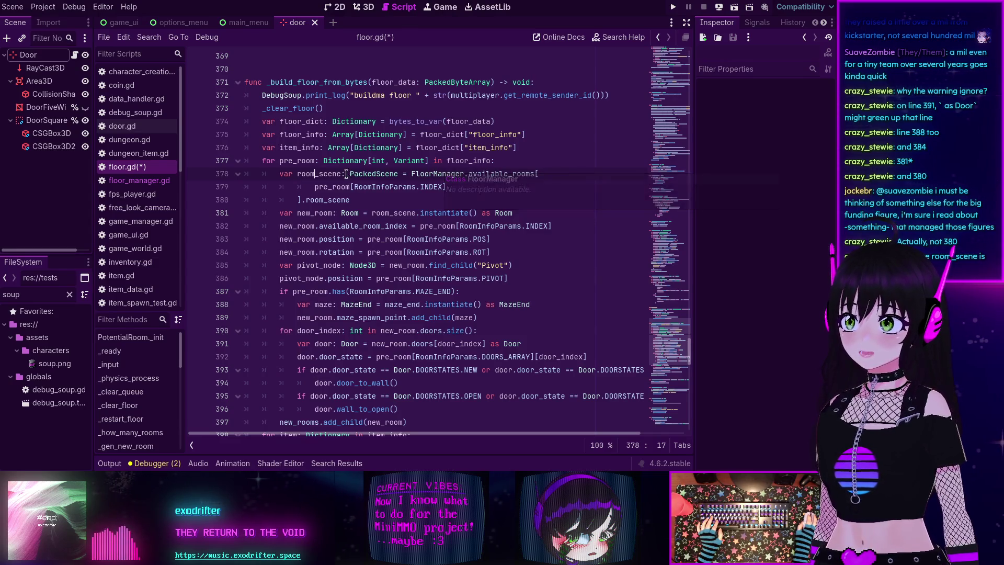
pyautogui.moveTo(363, 173)
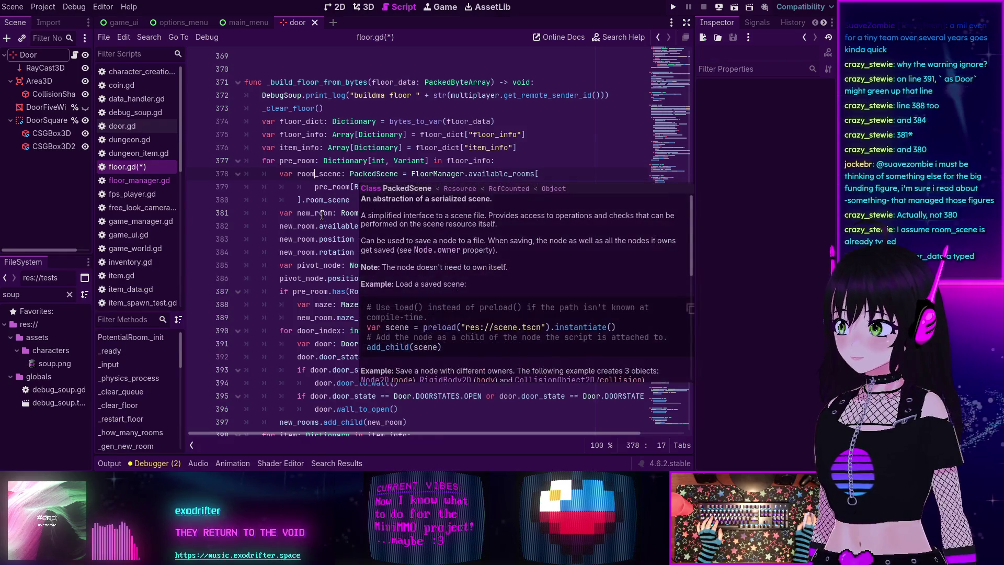
pyautogui.moveTo(322, 226)
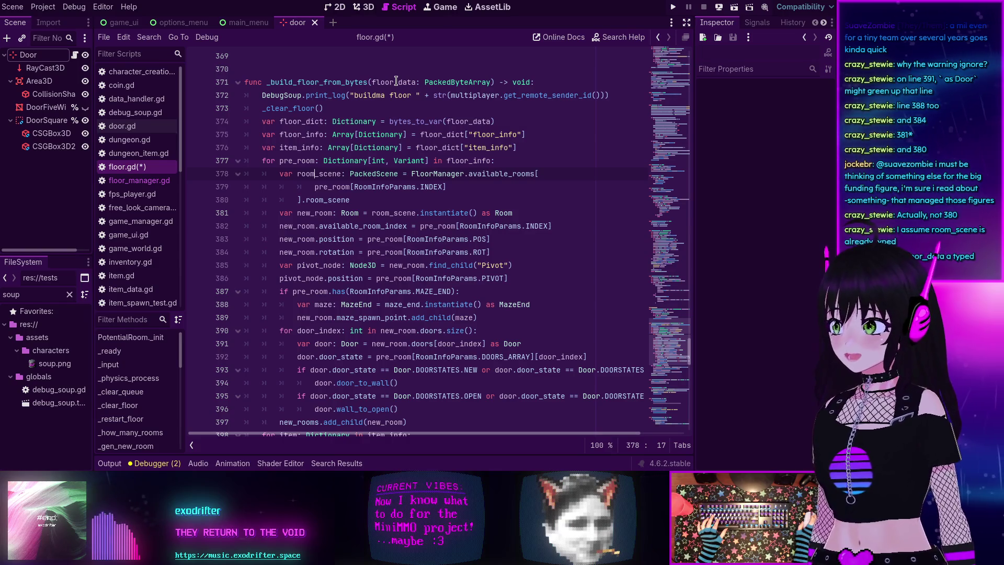
pyautogui.moveTo(447, 82)
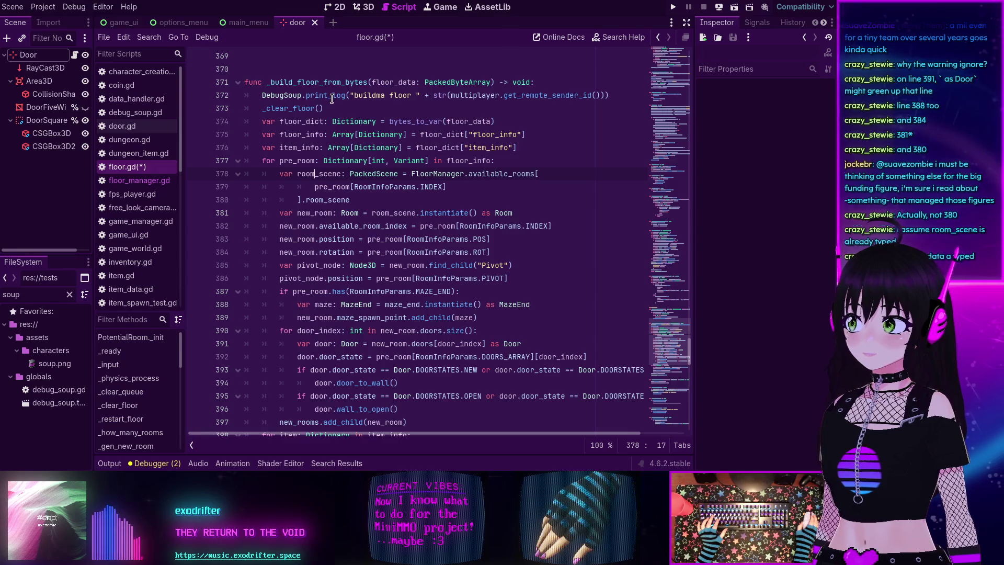
pyautogui.moveTo(332, 98)
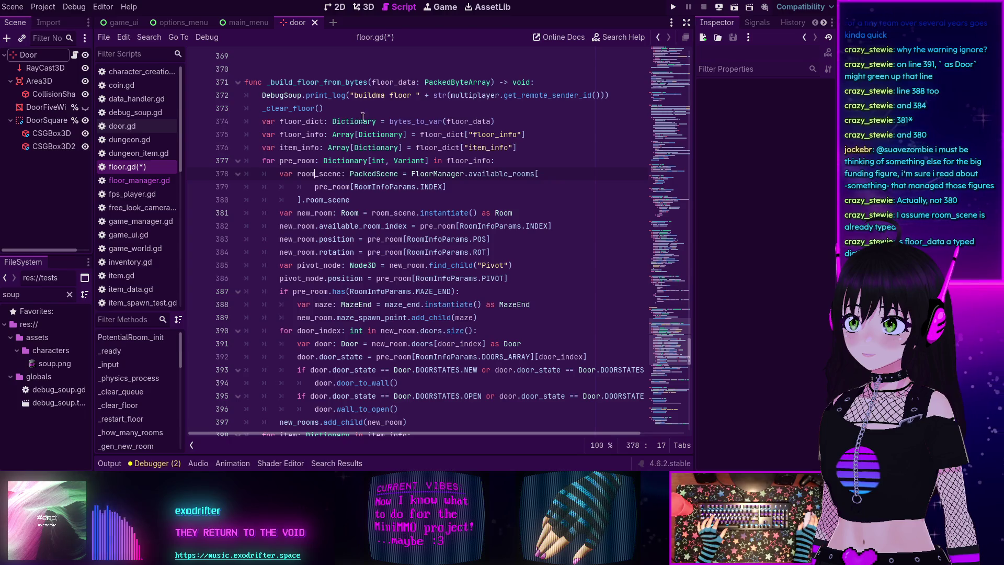
pyautogui.click(363, 119)
pyautogui.moveTo(369, 119)
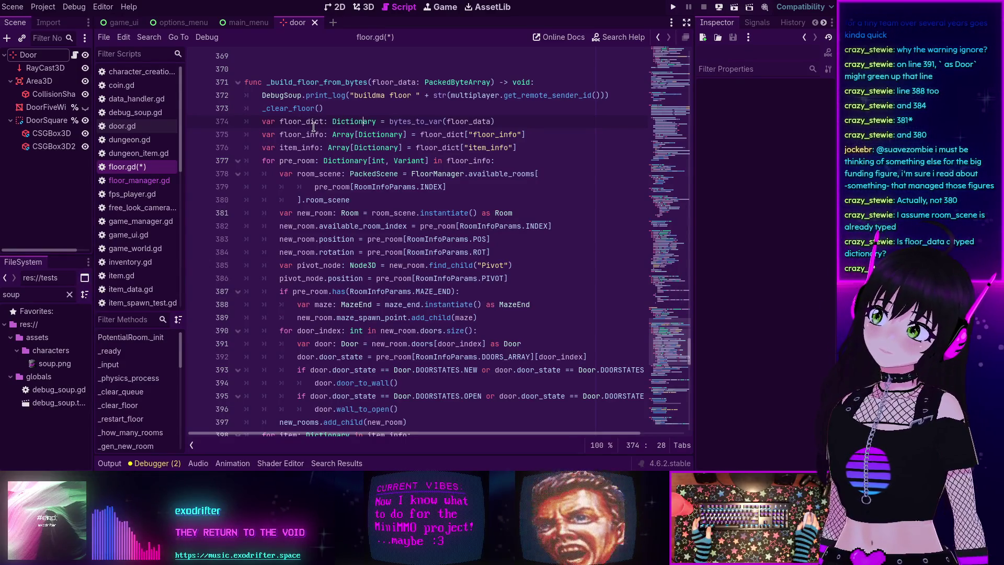
# Step: Remove 'int, ' from floor_info's type on line 375, leaving Array[Dictionary]
pyautogui.click(360, 134)
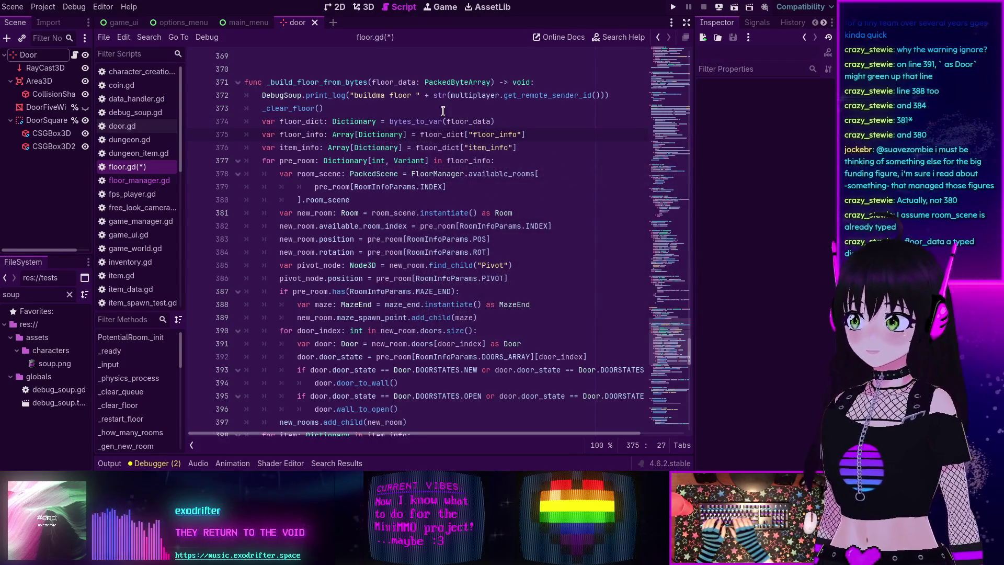
pyautogui.write('int,')
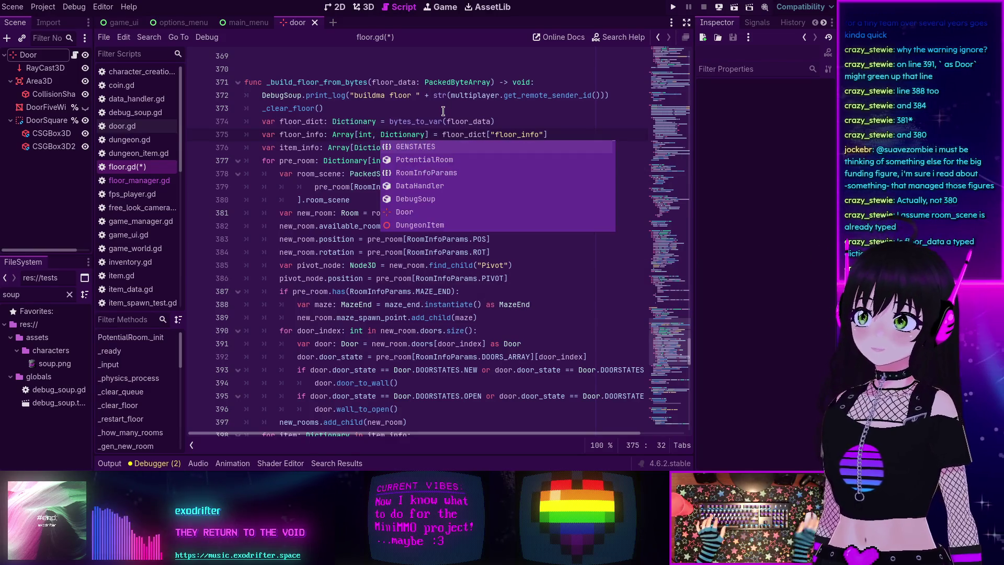
pyautogui.click(369, 121)
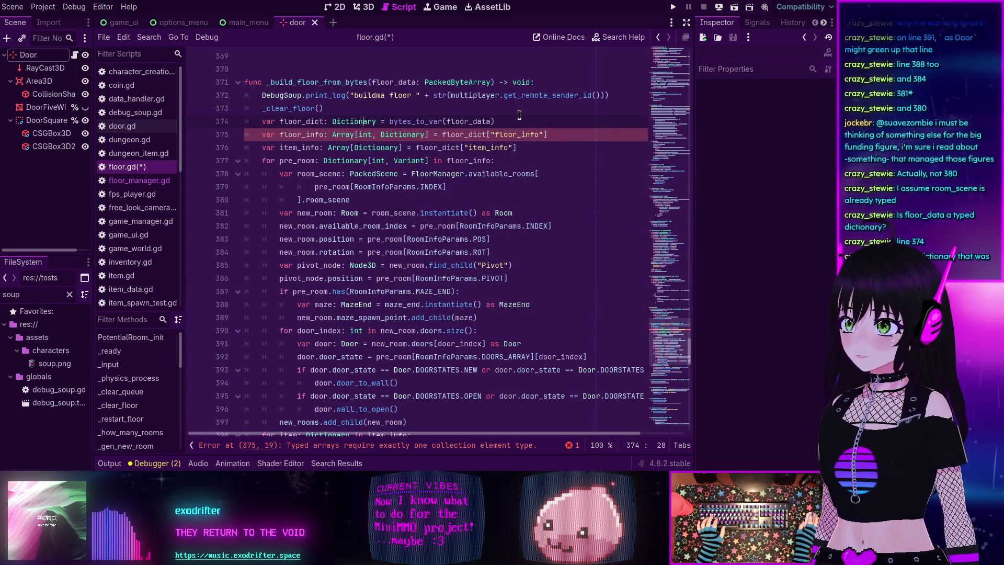
pyautogui.click(380, 135)
pyautogui.press('BackSpace')
pyautogui.press('BackSpace')
pyautogui.press('BackSpace')
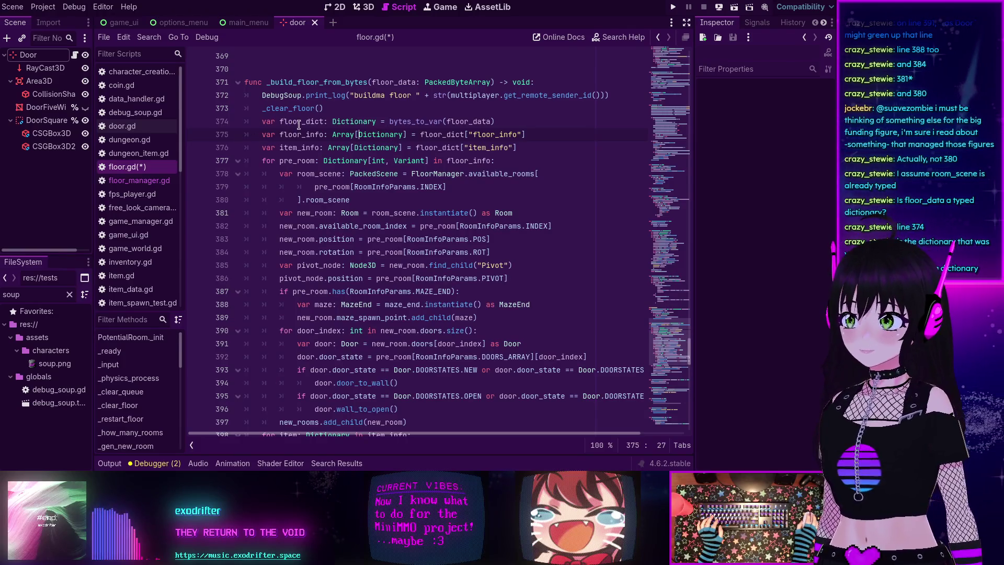
pyautogui.moveTo(285, 155)
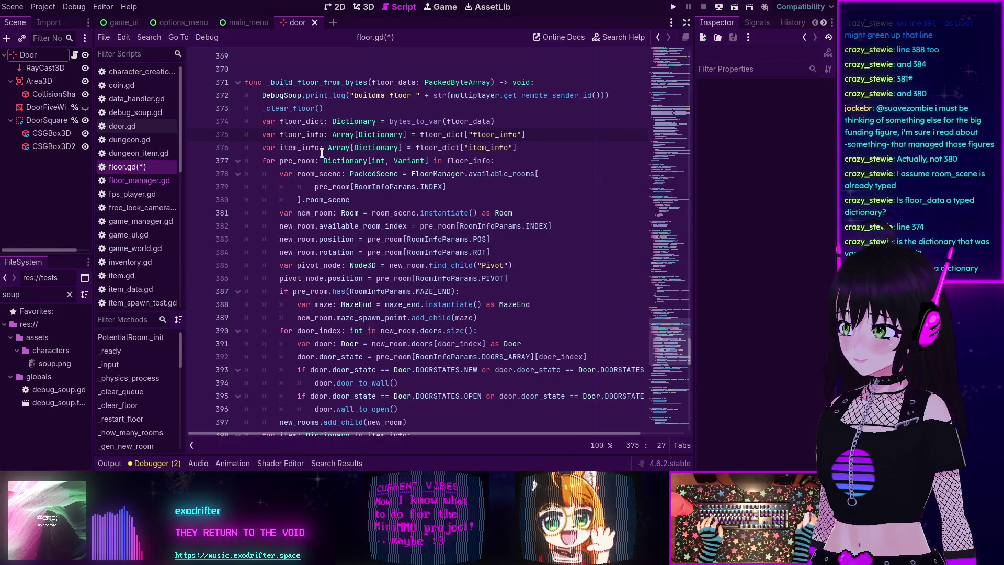
pyautogui.scroll(4, 329, 162)
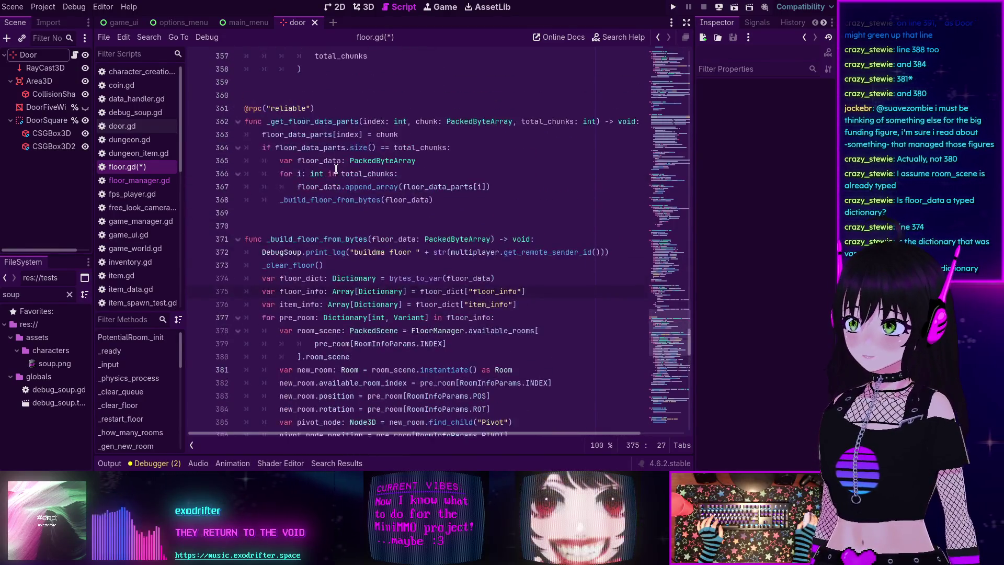
# Step: Check how floor_data is built, then type 'as Vector3' after pre_room[RoomInfoParams.POS] on line 383
pyautogui.scroll(11, 336, 169)
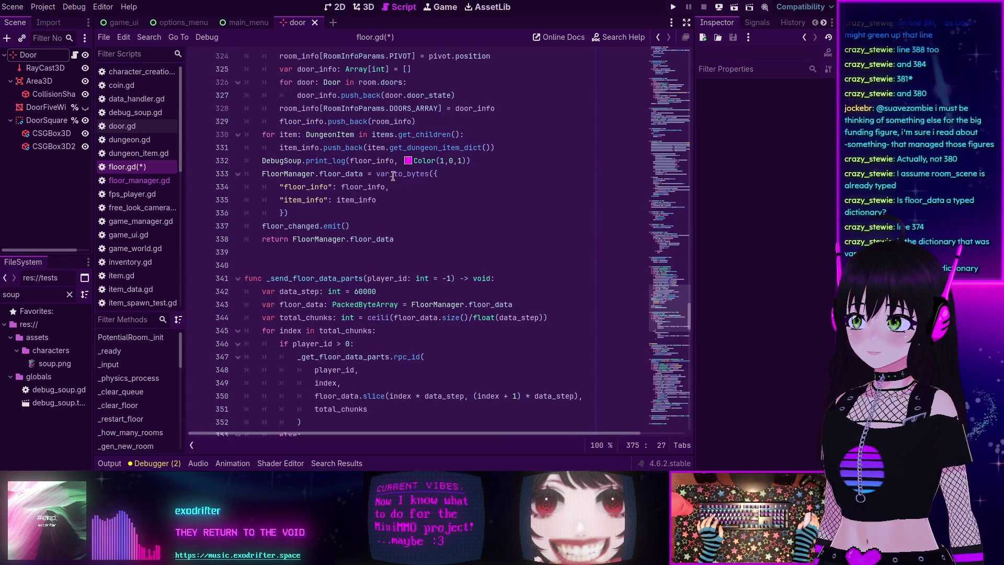
pyautogui.click(341, 174)
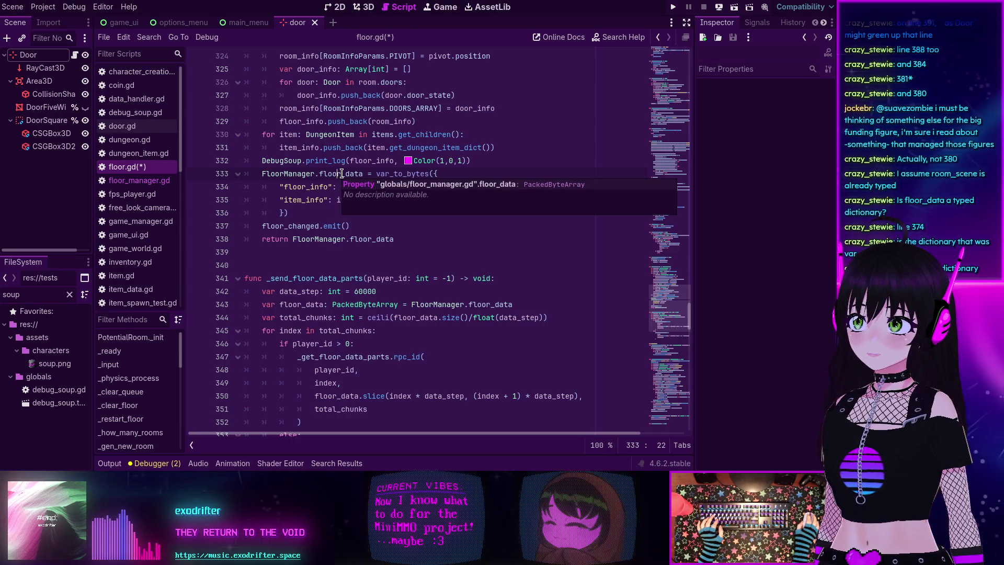
pyautogui.moveTo(390, 174)
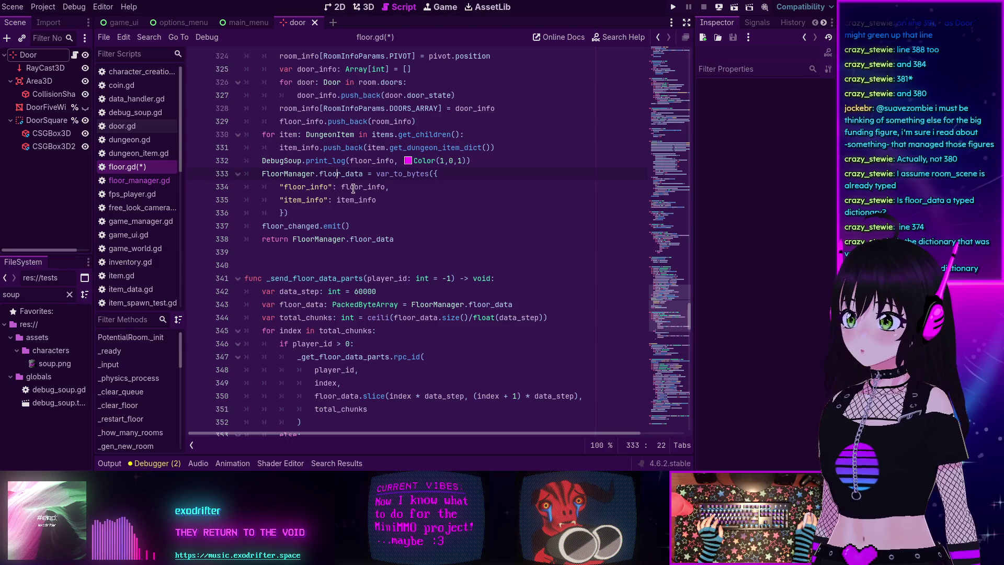
pyautogui.moveTo(355, 188)
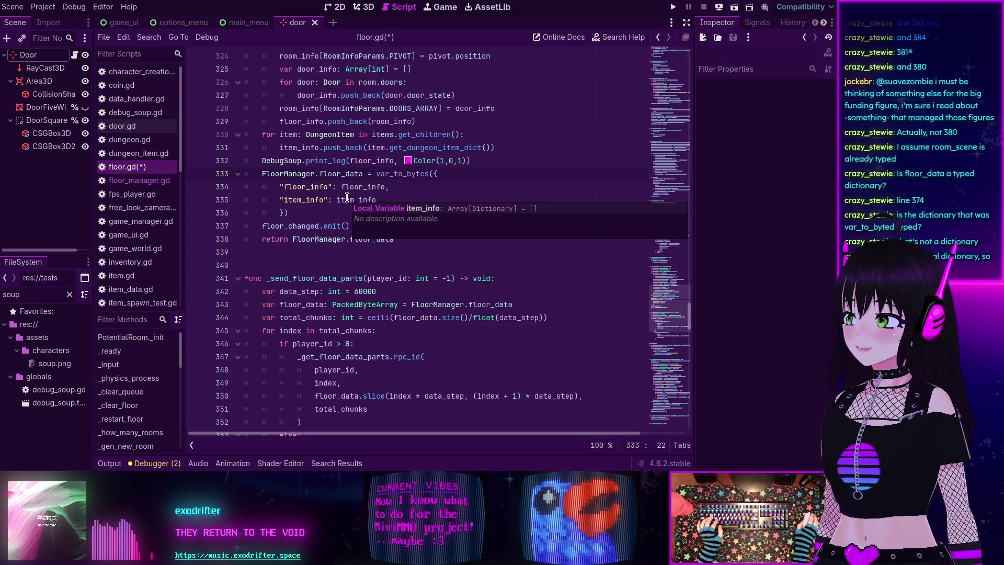
pyautogui.scroll(-4, 346, 197)
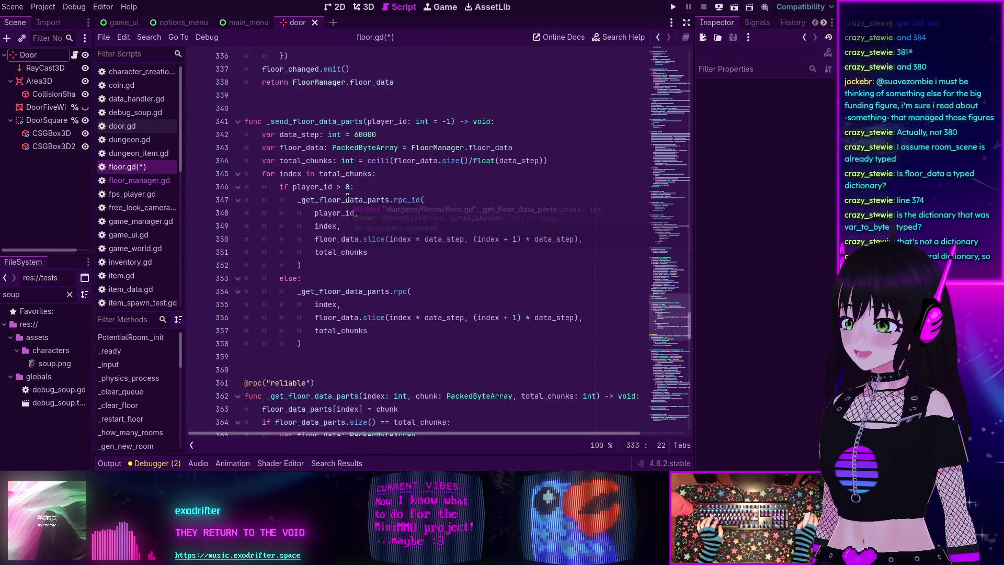
pyautogui.scroll(-3, 351, 199)
pyautogui.scroll(-7, 354, 200)
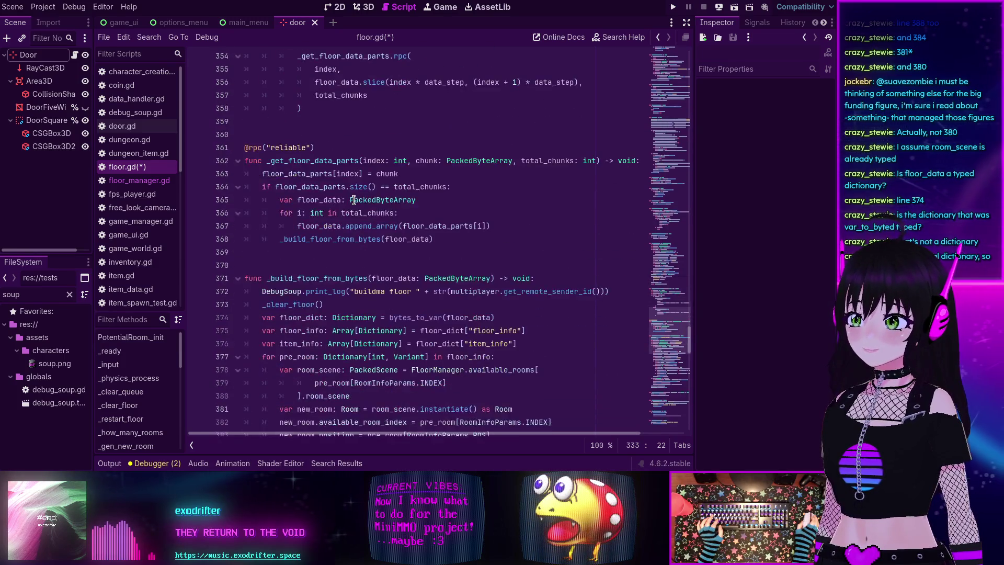
pyautogui.scroll(-2, 354, 200)
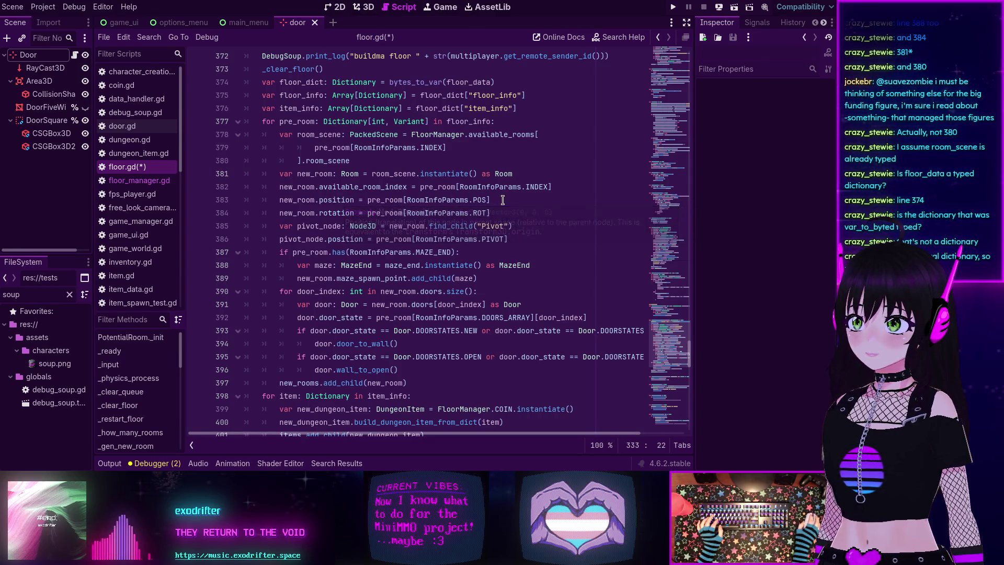
pyautogui.write(' as ')
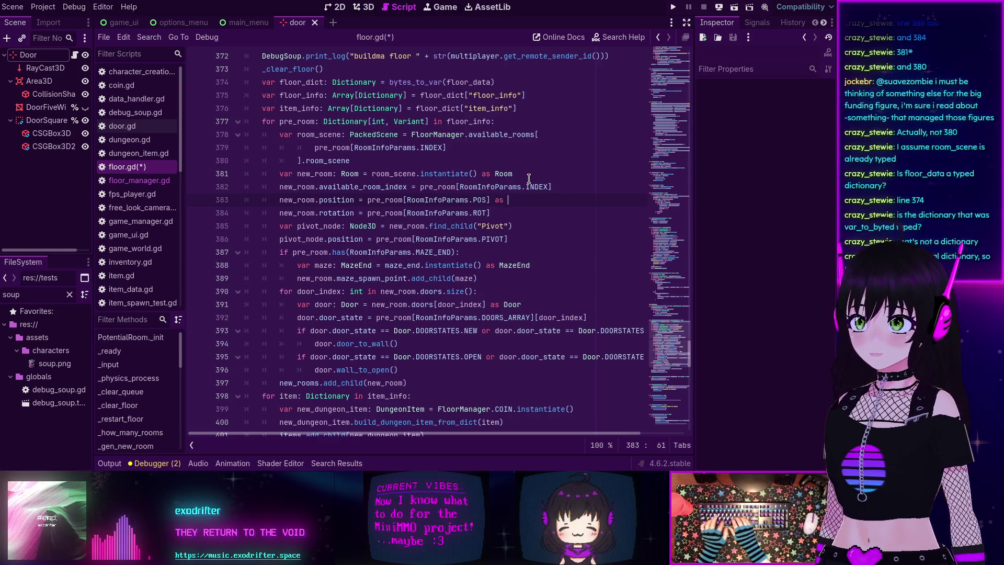
pyautogui.write('Vector3')
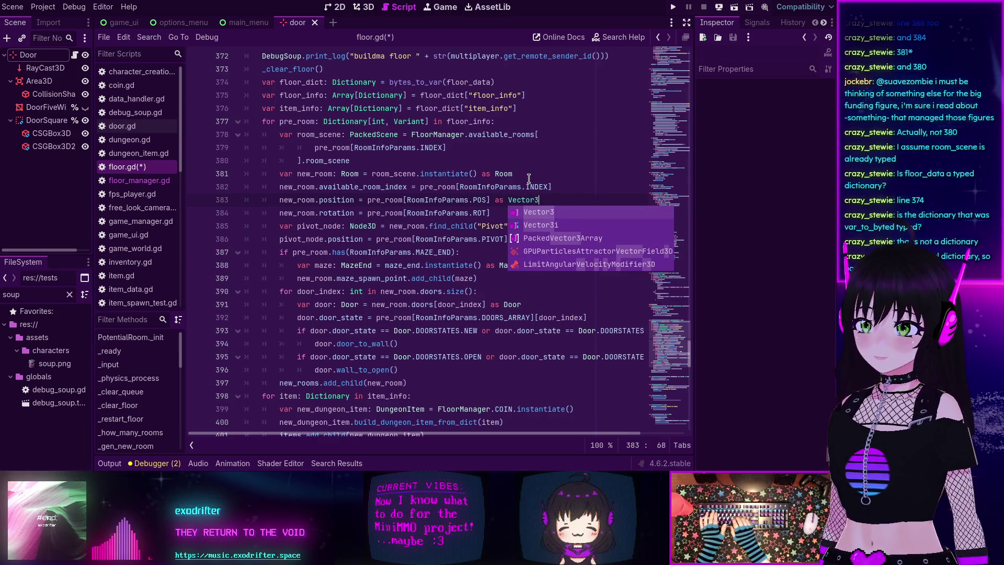
pyautogui.click(528, 178)
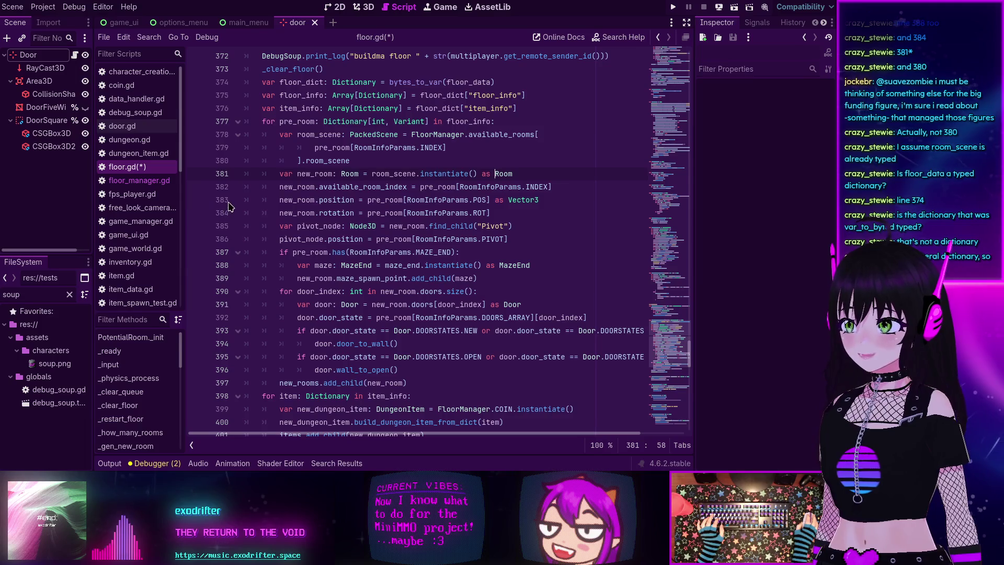
pyautogui.click(326, 200)
pyautogui.click(333, 199)
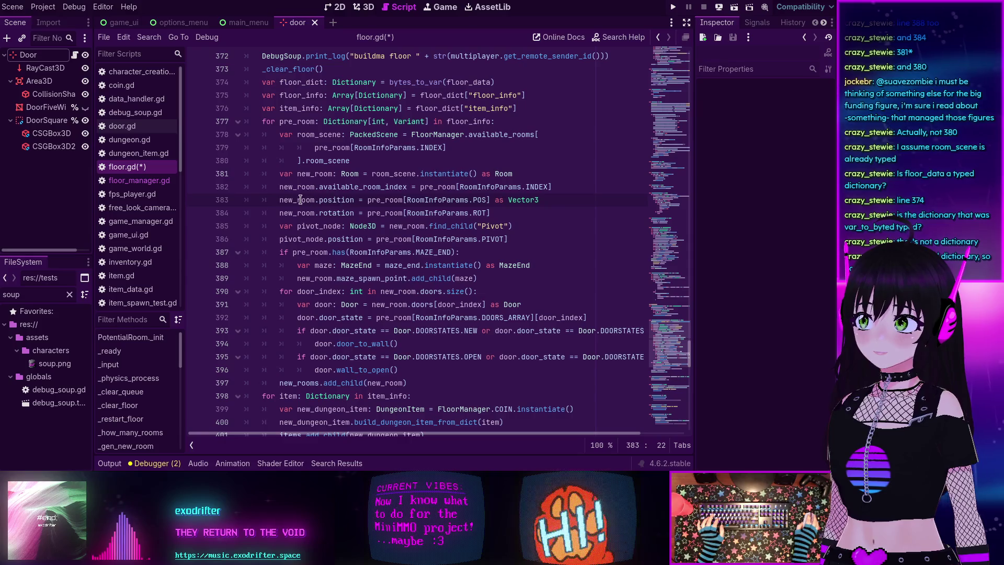
pyautogui.moveTo(330, 199)
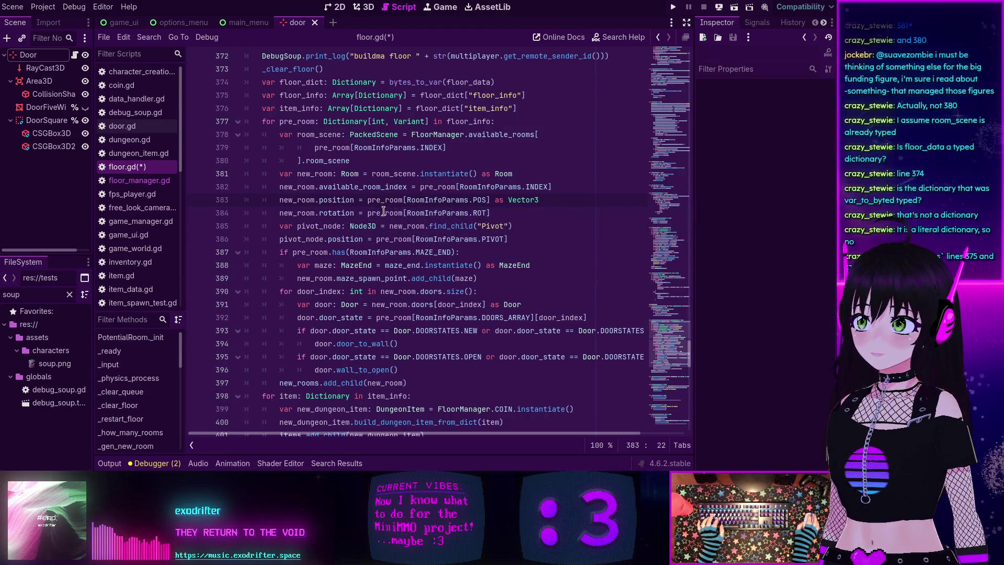
pyautogui.moveTo(383, 211)
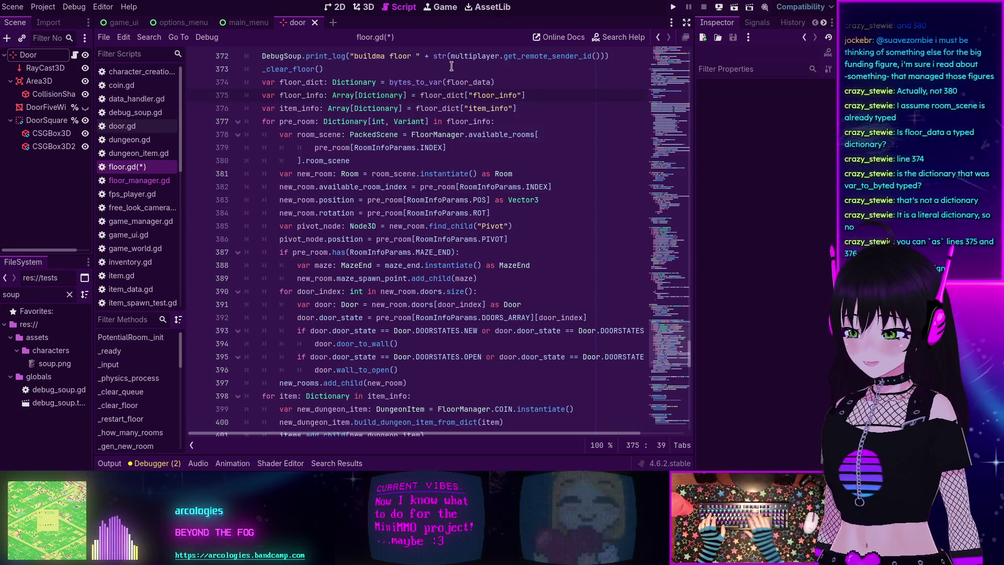
# Step: Append 'as Array[Dictionary]' to floor_dict["floor_info"] on line 375 and read the type docs
pyautogui.write(':')
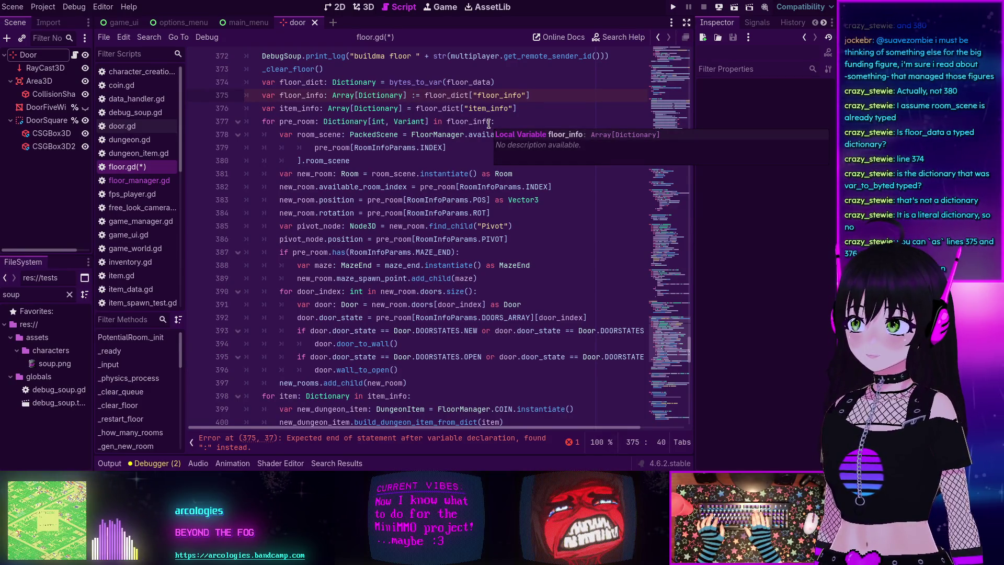
pyautogui.press('BackSpace')
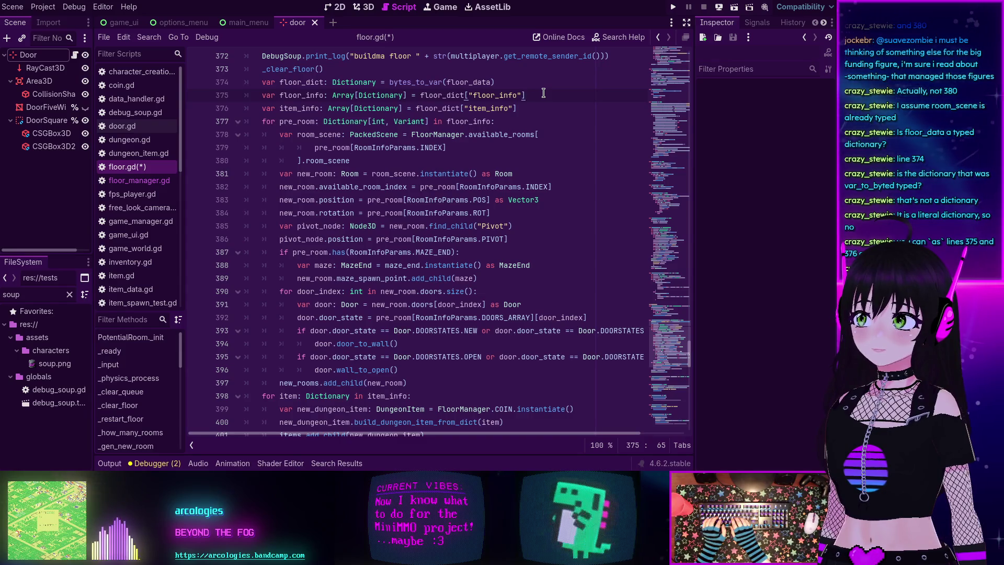
pyautogui.write(' as ')
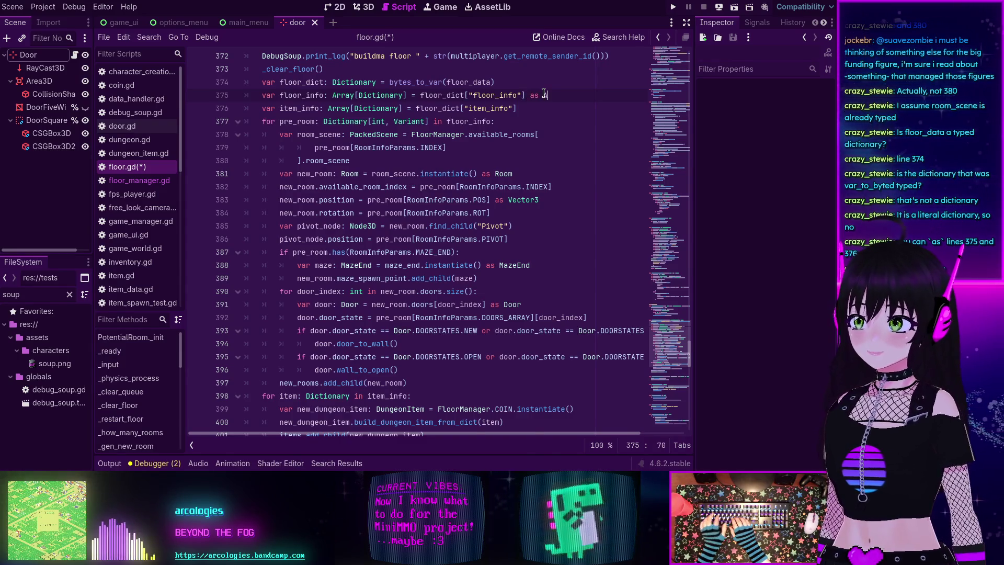
pyautogui.write('Array[Dictionary')
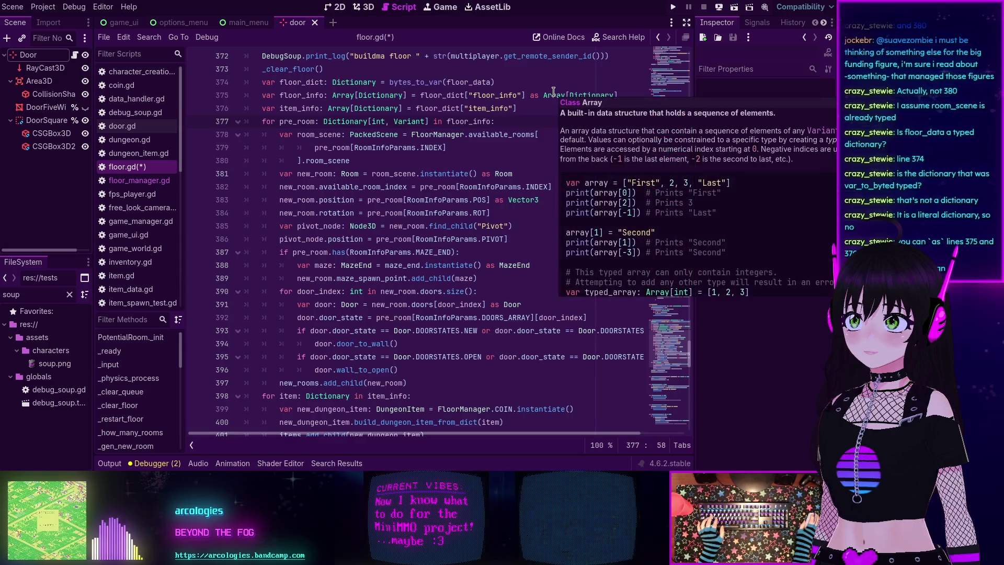
pyautogui.click(532, 111)
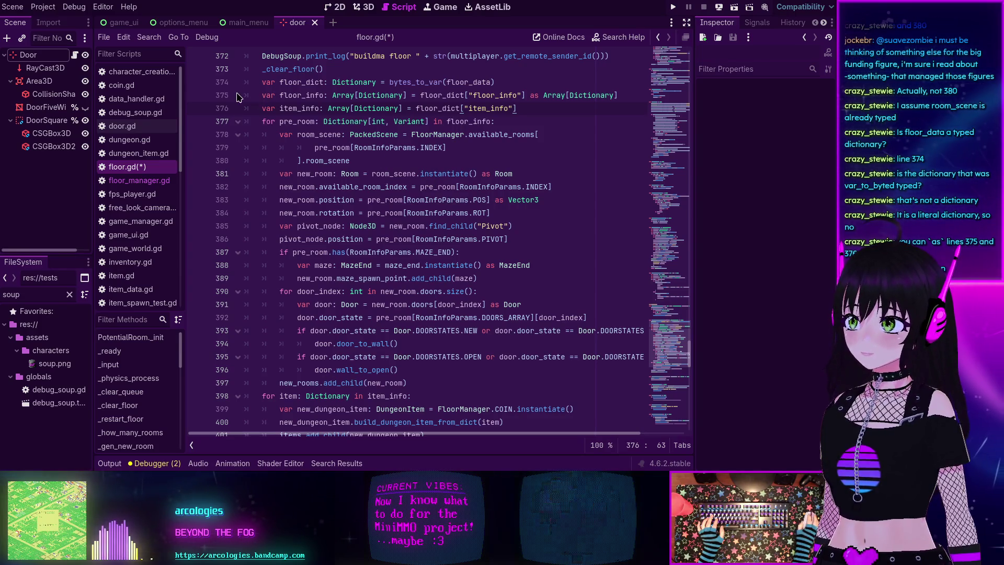
pyautogui.moveTo(401, 95)
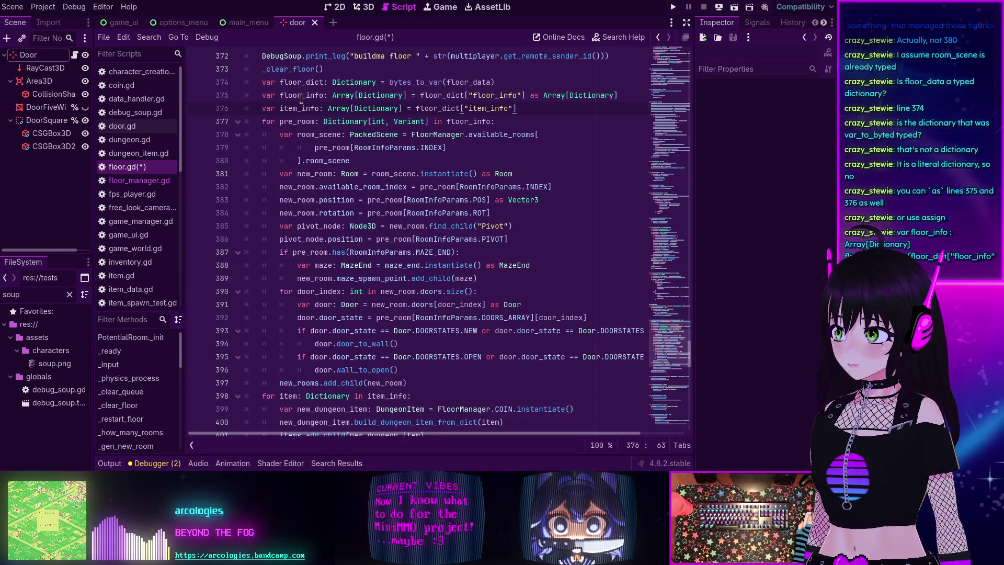
pyautogui.moveTo(341, 97)
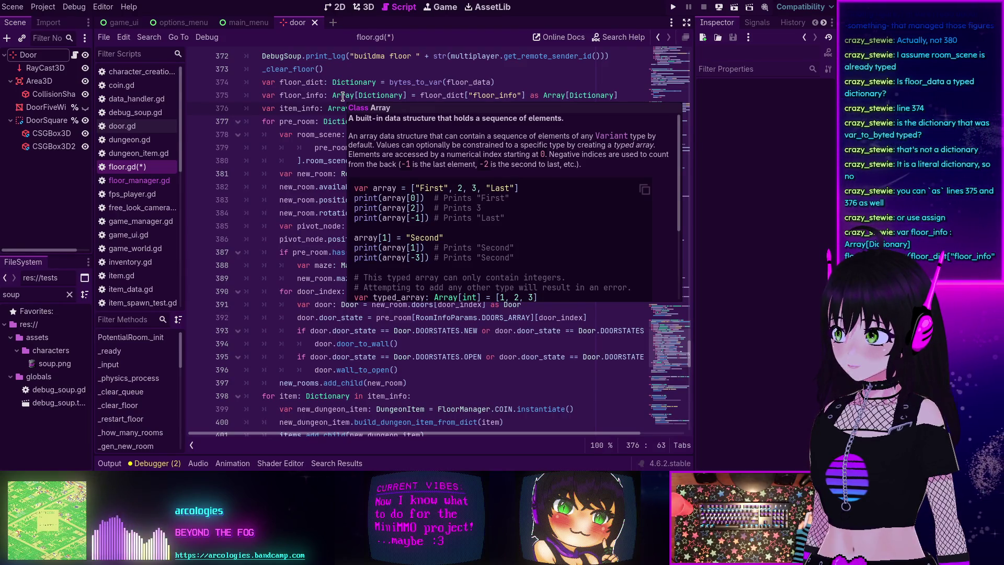
pyautogui.moveTo(445, 96)
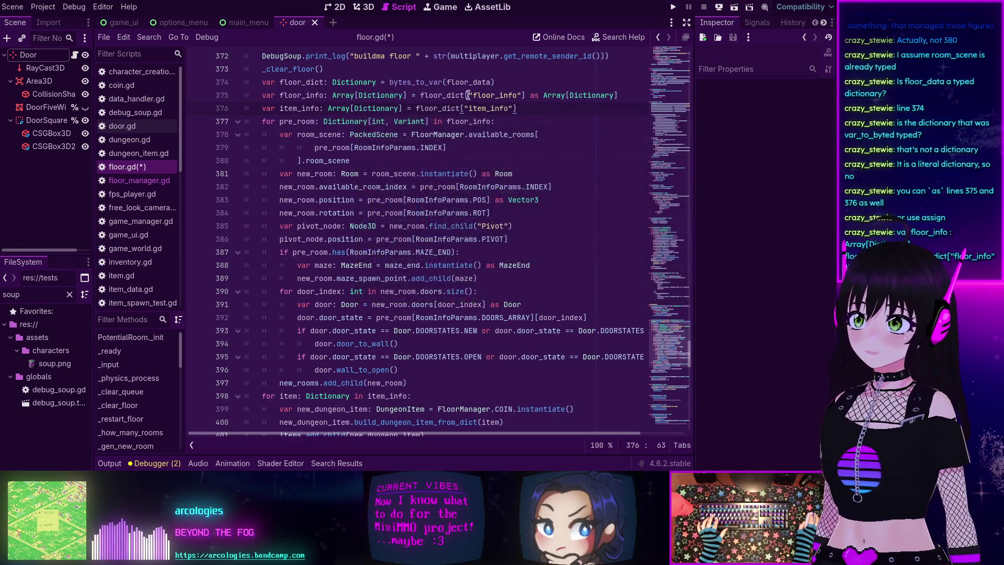
# Step: Replace the Array[Dictionary] cast on line 375 with a floor_info.assign() call
pyautogui.moveTo(615, 95); pyautogui.dragTo(524, 95)
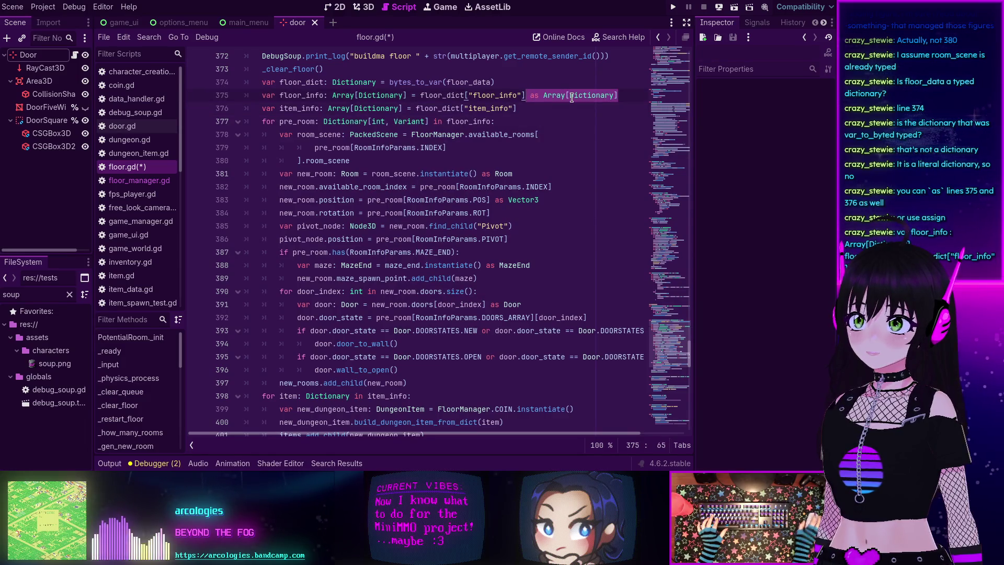
pyautogui.press('BackSpace')
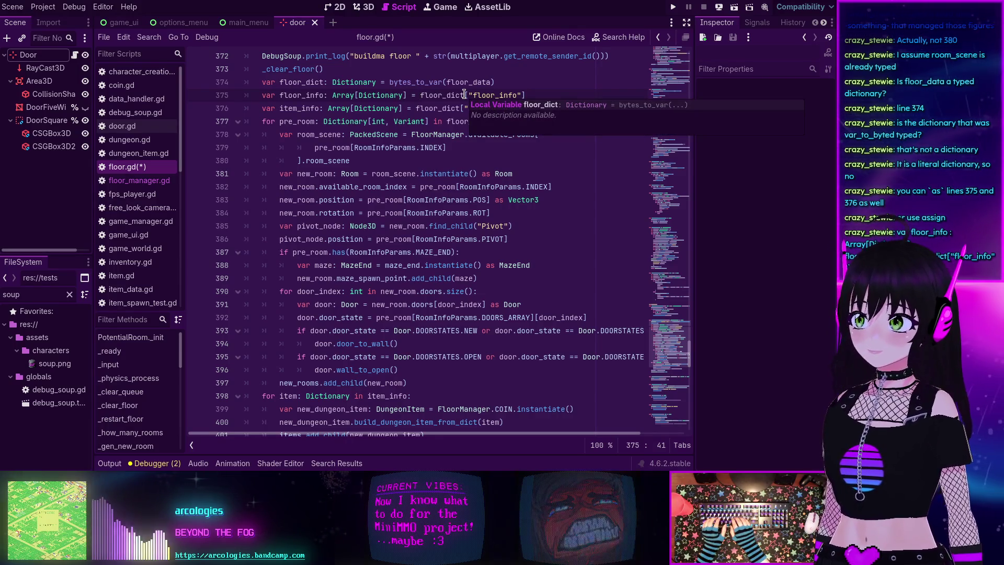
pyautogui.write('floor')
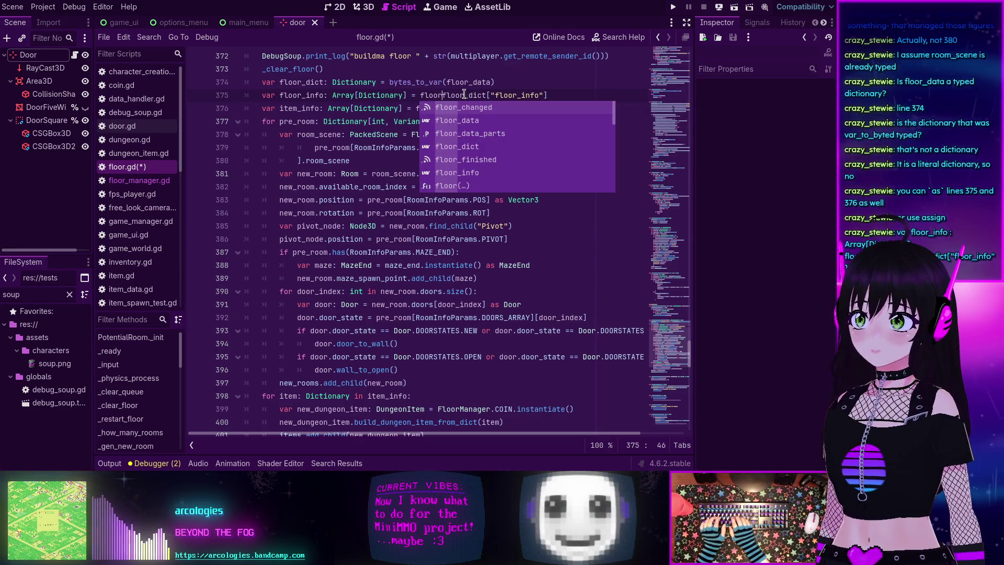
pyautogui.write('_info.a')
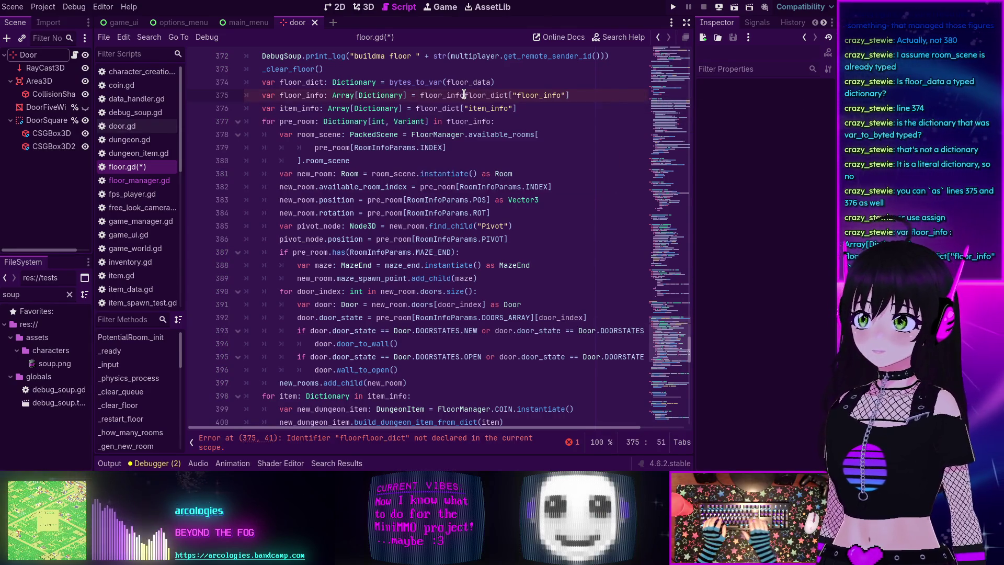
pyautogui.write('ss')
pyautogui.press('Return')
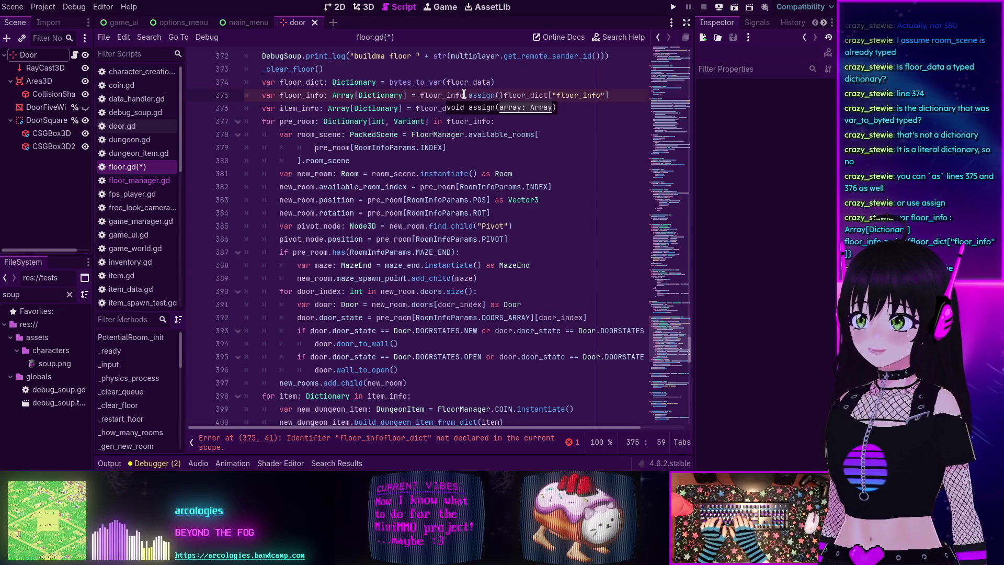
pyautogui.press('End')
pyautogui.write(')')
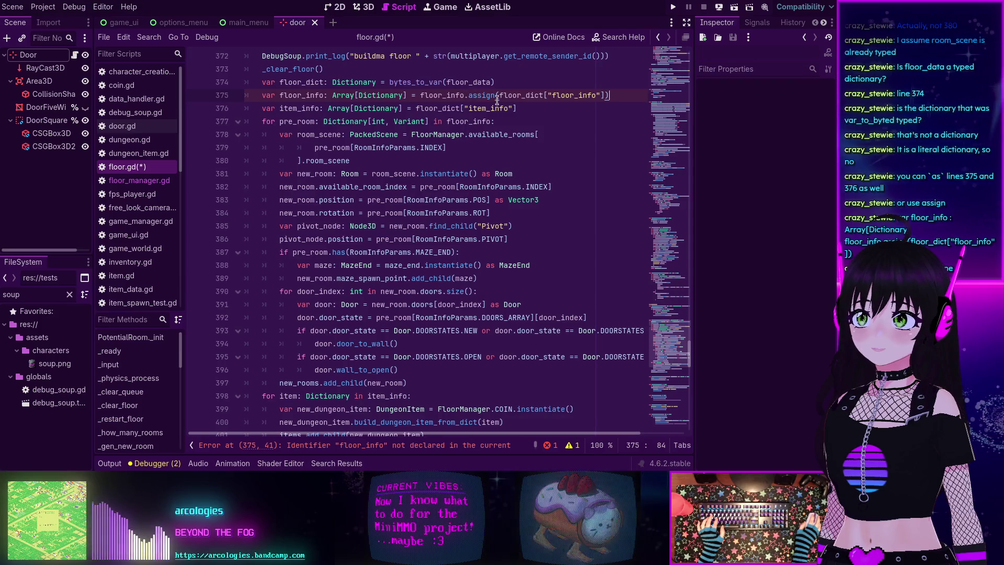
pyautogui.moveTo(497, 100)
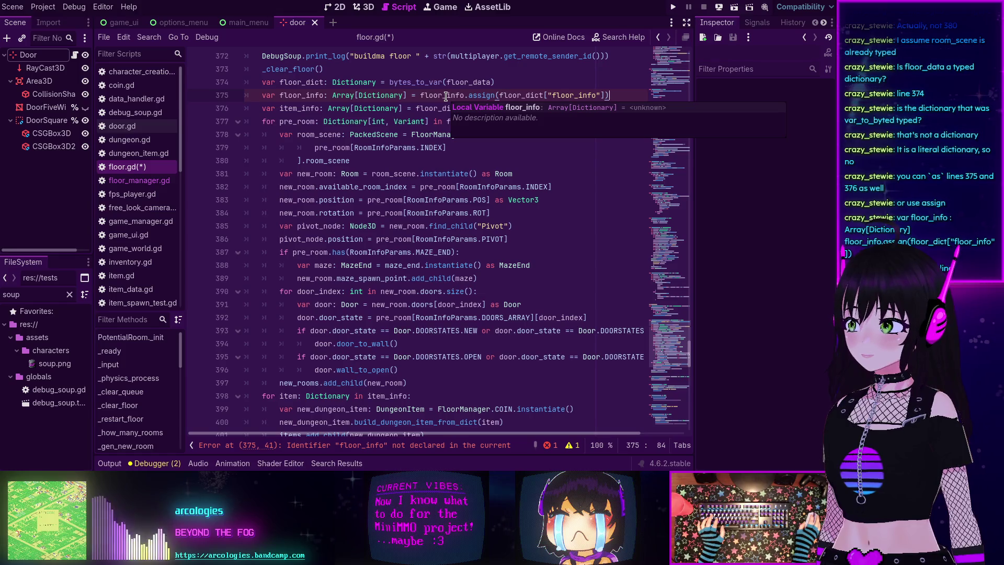
# Step: Revert line 375 to the plain lookup and paste the floor_info declaration with assign() below it
pyautogui.doubleClick(297, 82)
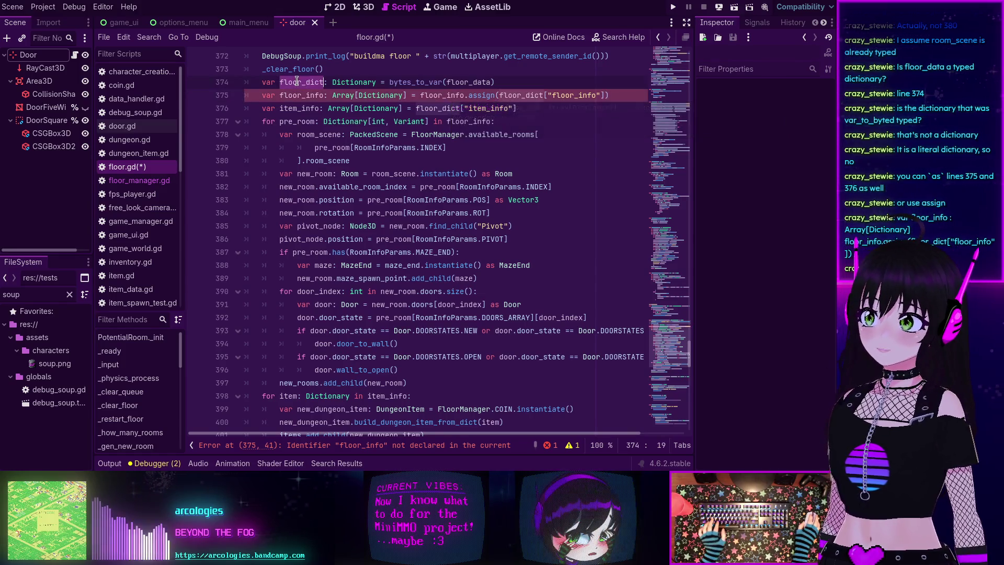
pyautogui.doubleClick(457, 96)
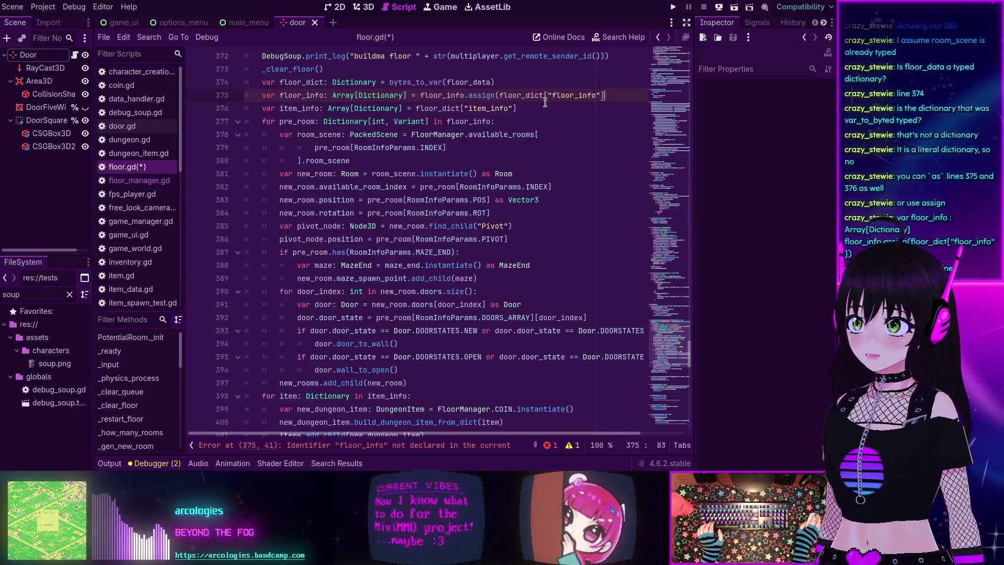
pyautogui.hotkey('ctrl', 'z')
pyautogui.press('BackSpace')
pyautogui.press('BackSpace')
pyautogui.press('BackSpace')
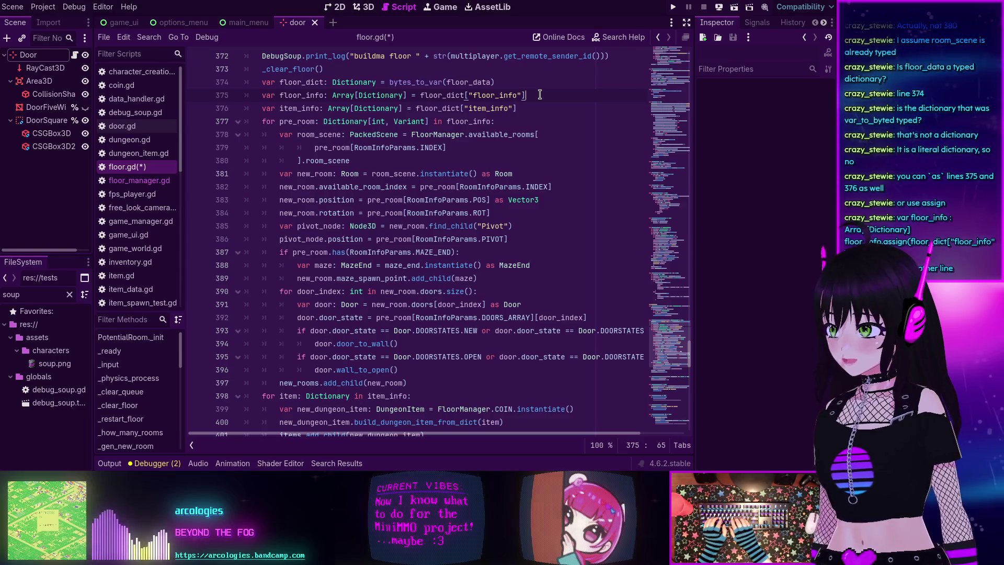
pyautogui.press('Return')
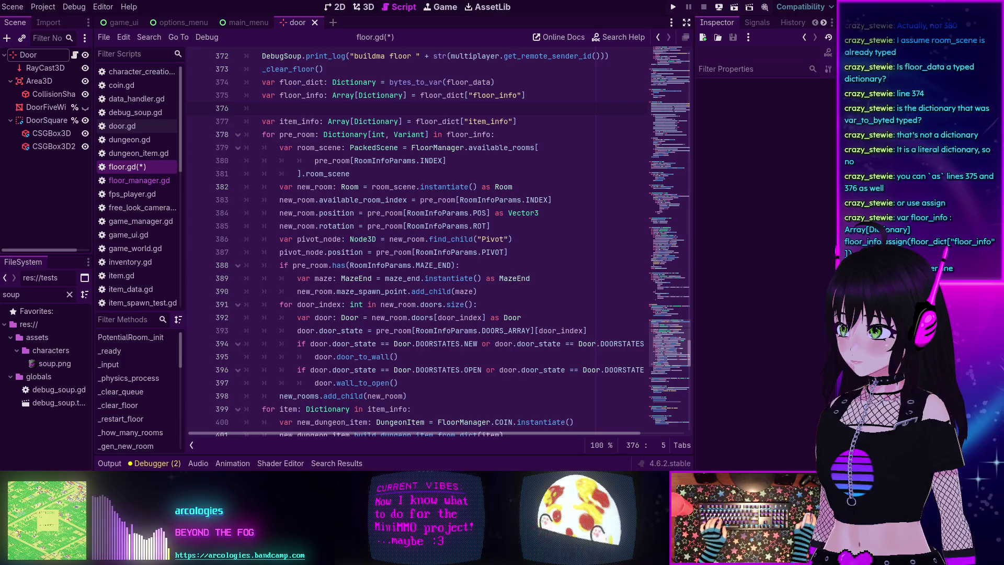
pyautogui.write('var floor_info : Array[Dictionary] floor_info.assign(floor_dict["floor_info"])')
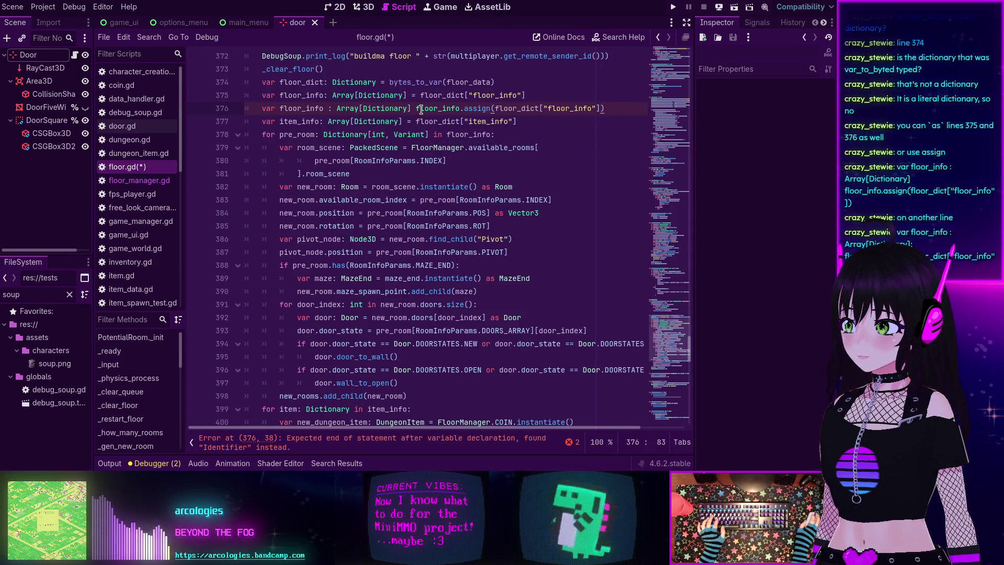
# Step: Move floor_info.assign() onto line 377 and comment out the old line 375 with Ctrl+K
pyautogui.click(419, 109)
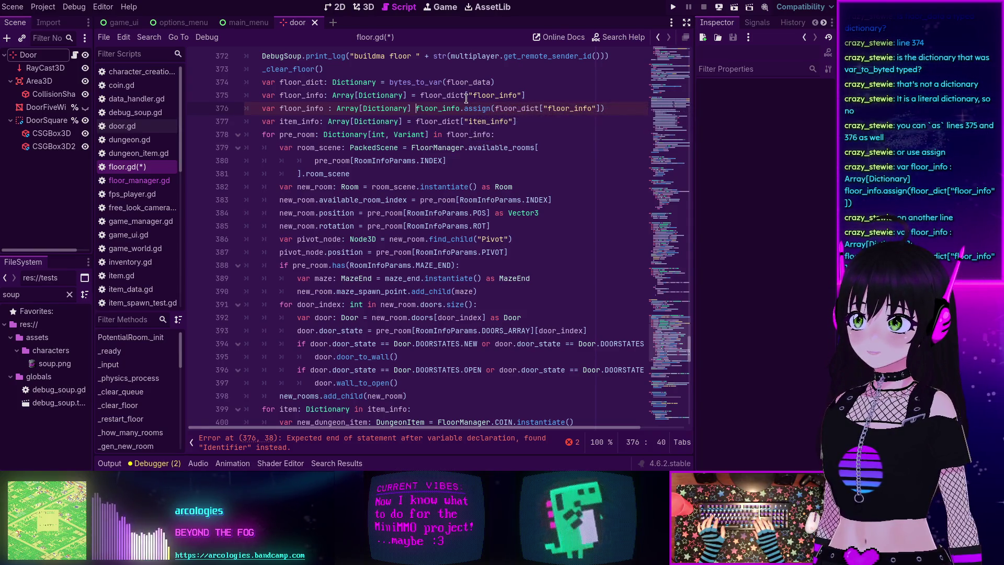
pyautogui.press('Return')
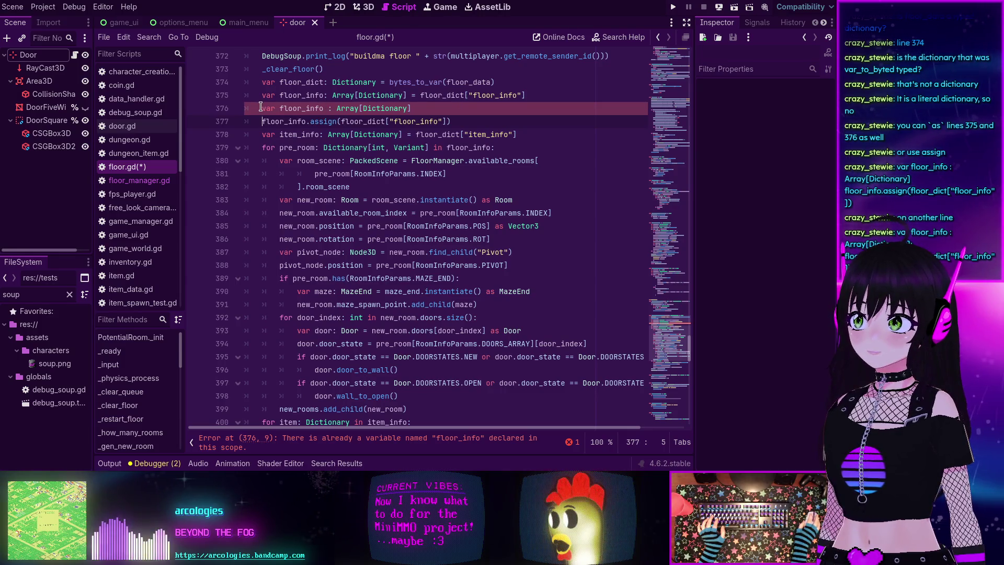
pyautogui.press('Up')
pyautogui.press('Up')
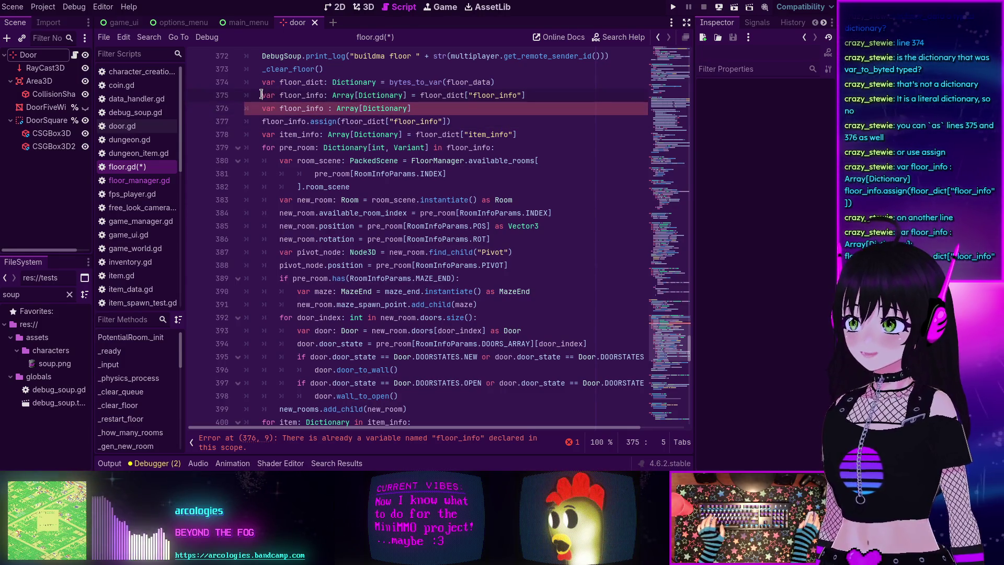
pyautogui.hotkey('ctrl', 'k')
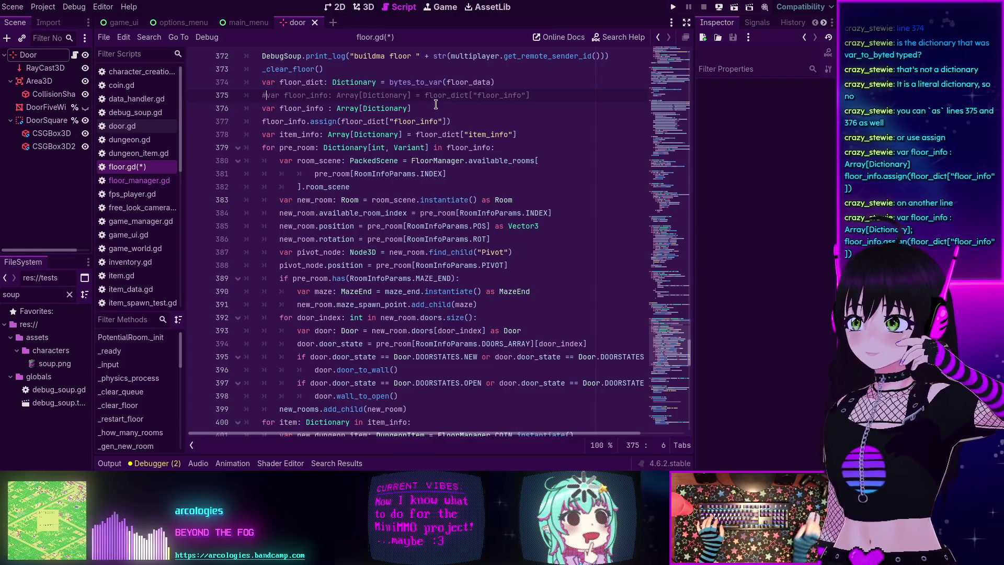
pyautogui.moveTo(326, 120)
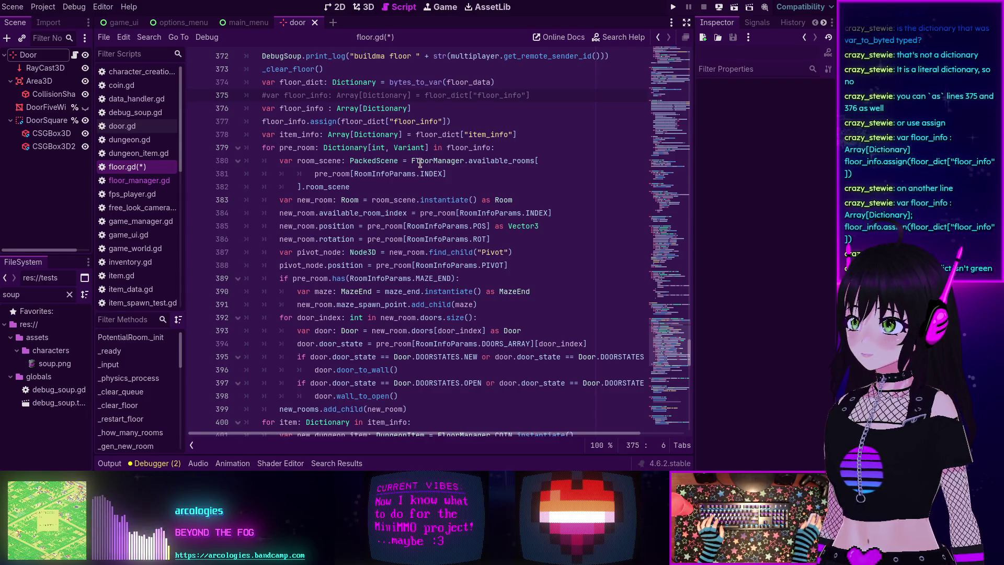
pyautogui.scroll(1, 355, 123)
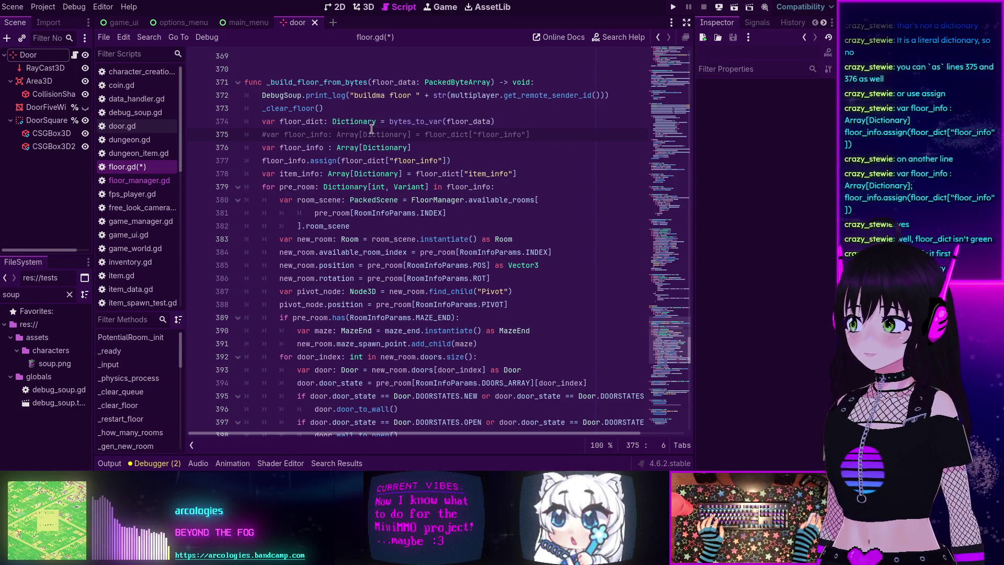
pyautogui.click(511, 118)
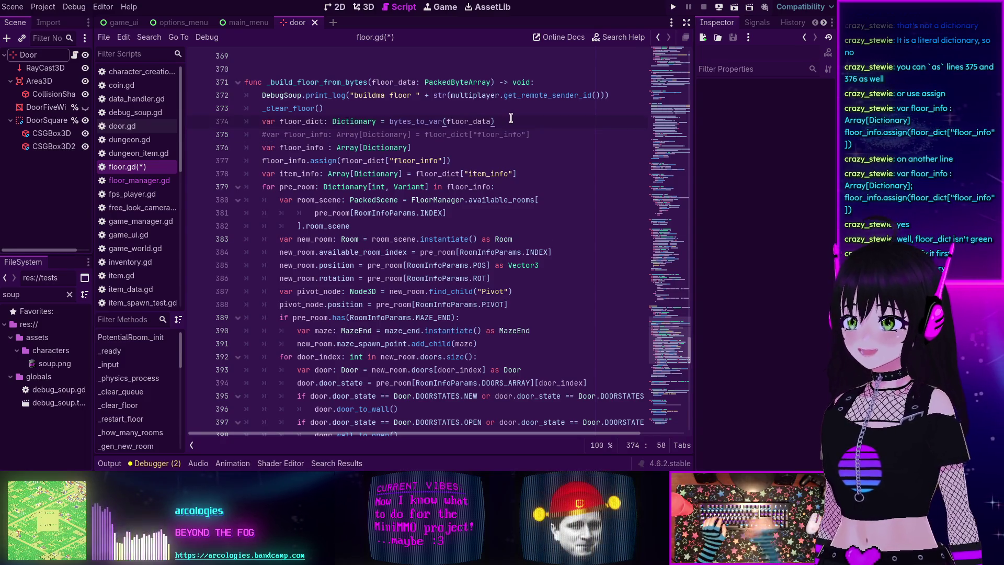
pyautogui.write(' as Dictionary')
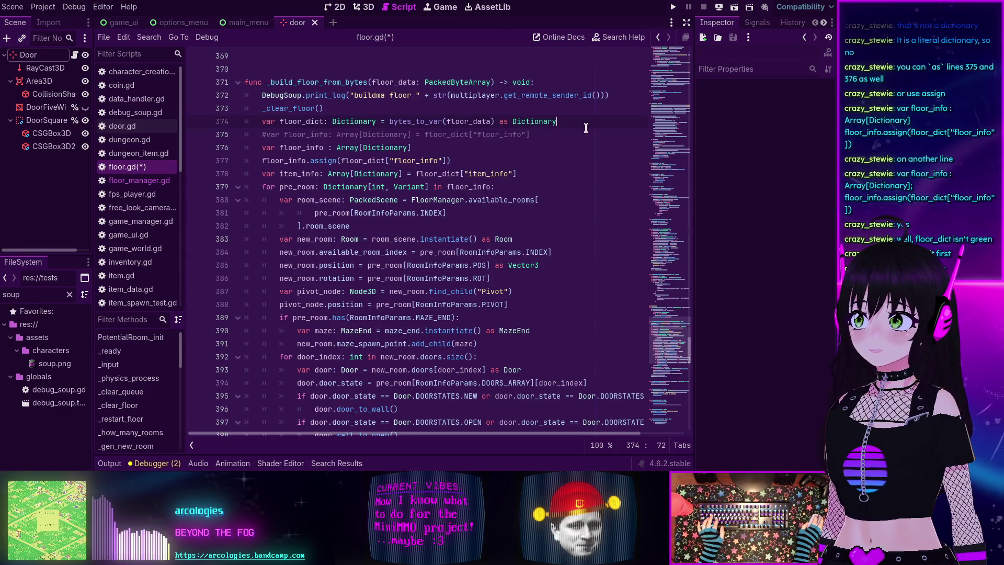
pyautogui.click(516, 108)
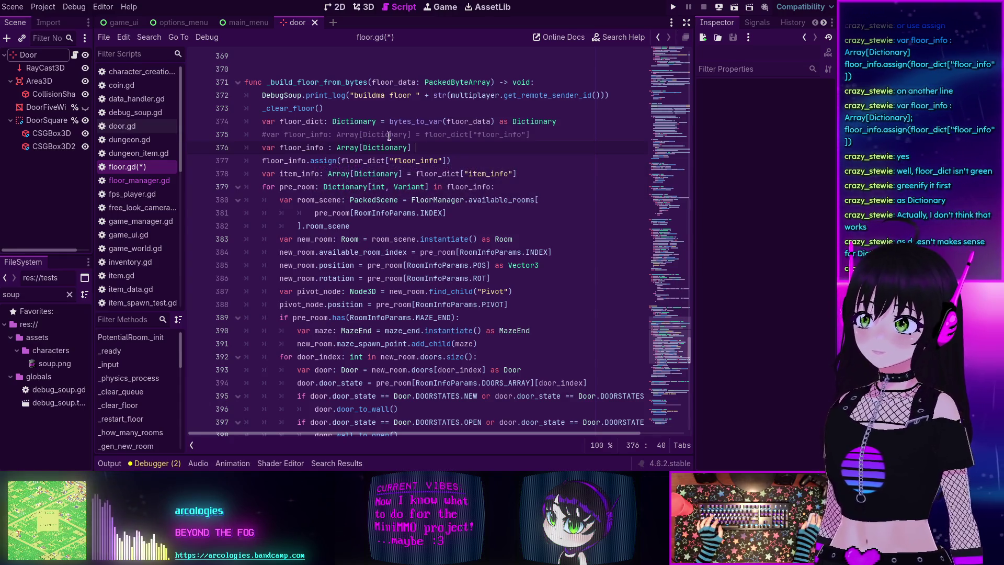
pyautogui.moveTo(557, 122); pyautogui.dragTo(498, 119)
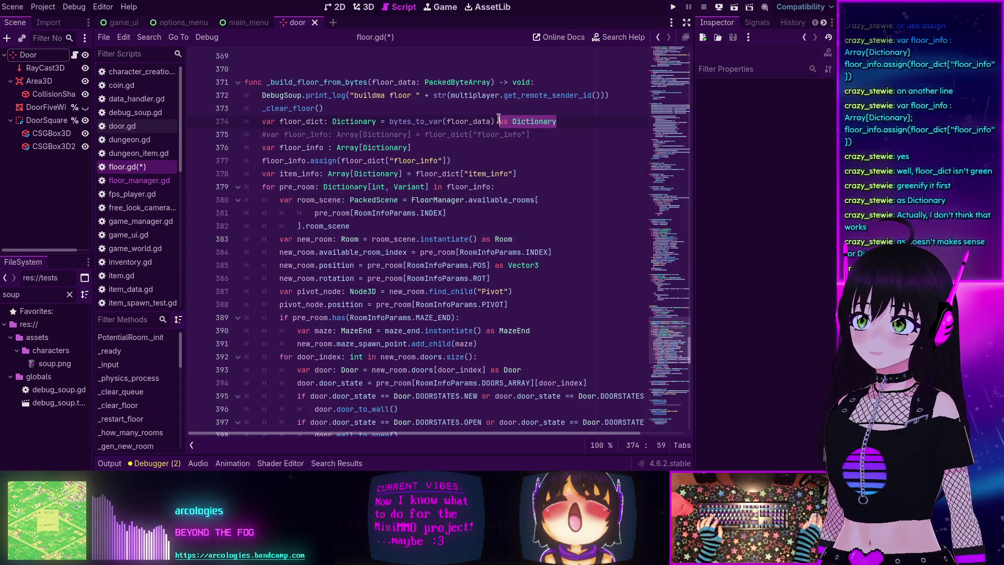
pyautogui.press('BackSpace')
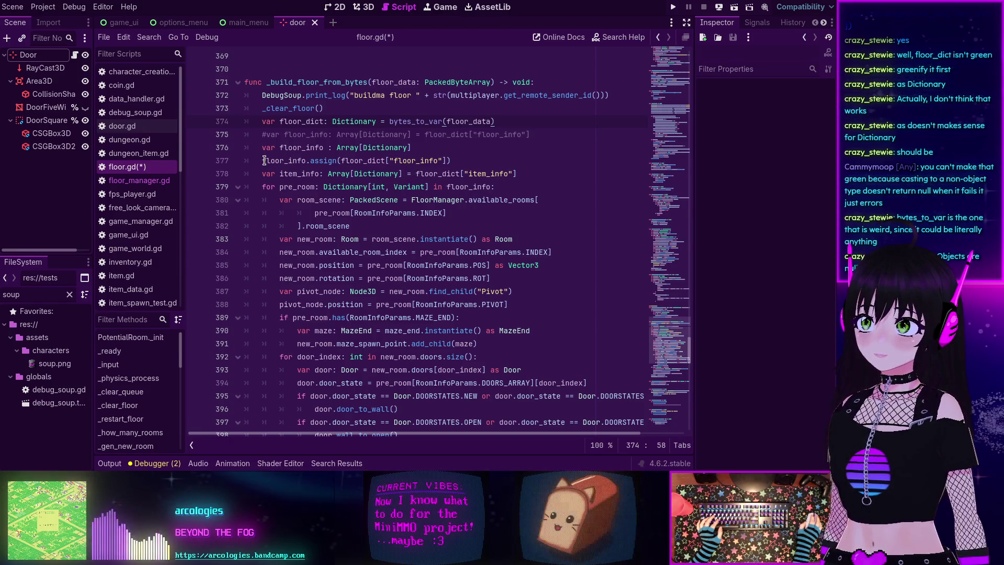
# Step: Split line 378 into an Array[Dictionary] item_info declaration and item_info.assign(floor_dict["item_info"])
pyautogui.doubleClick(301, 174)
pyautogui.click(414, 175)
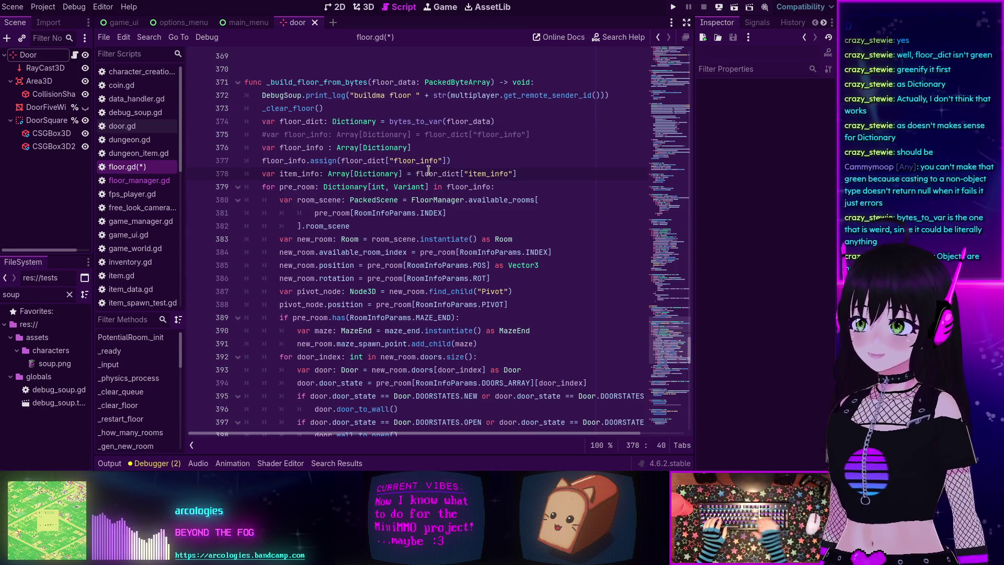
pyautogui.press('BackSpace')
pyautogui.press('BackSpace')
pyautogui.press('BackSpace')
pyautogui.press('Return')
pyautogui.write('item_info.a')
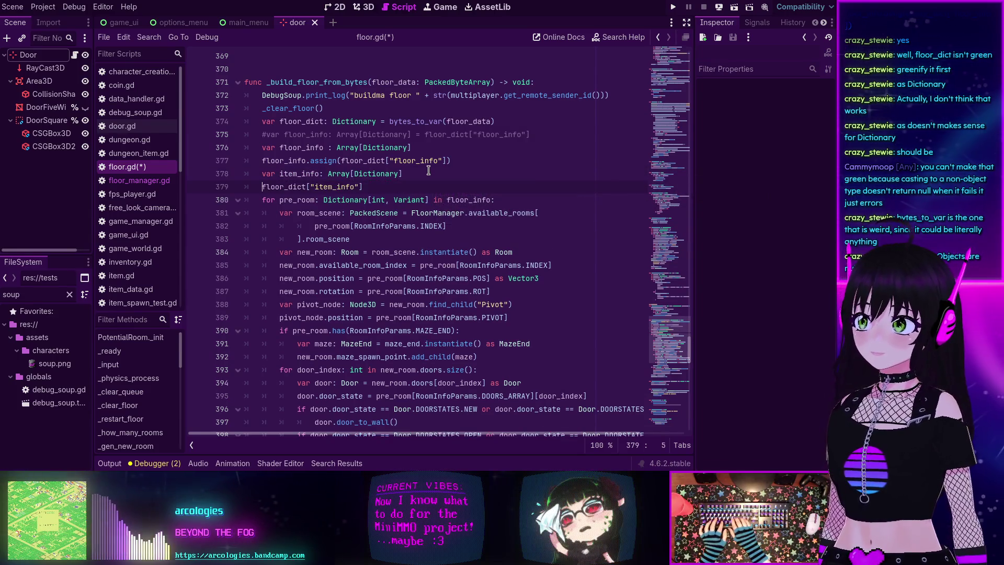
pyautogui.write('ssi')
pyautogui.press('Return')
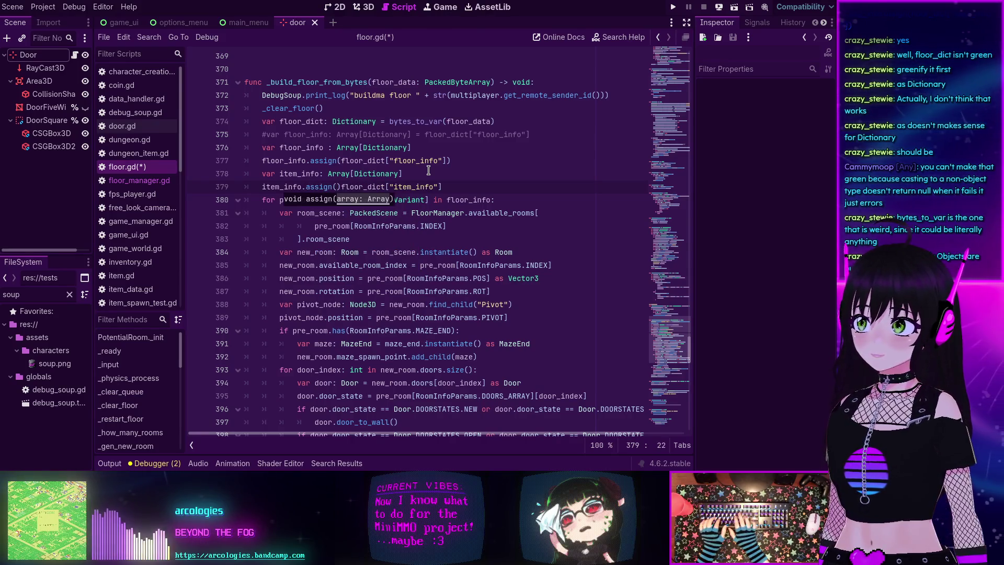
pyautogui.press('End')
pyautogui.write(')')
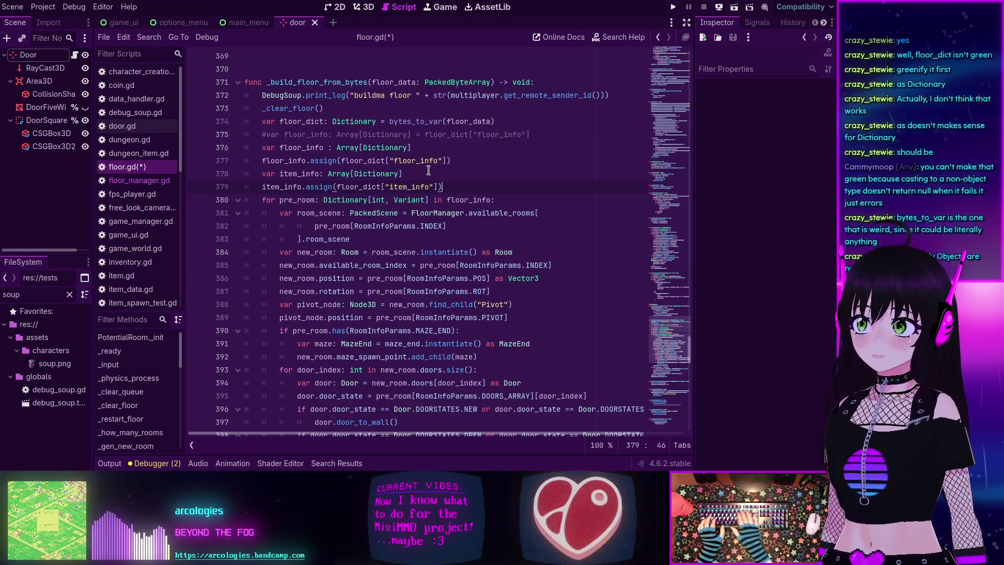
pyautogui.click(454, 164)
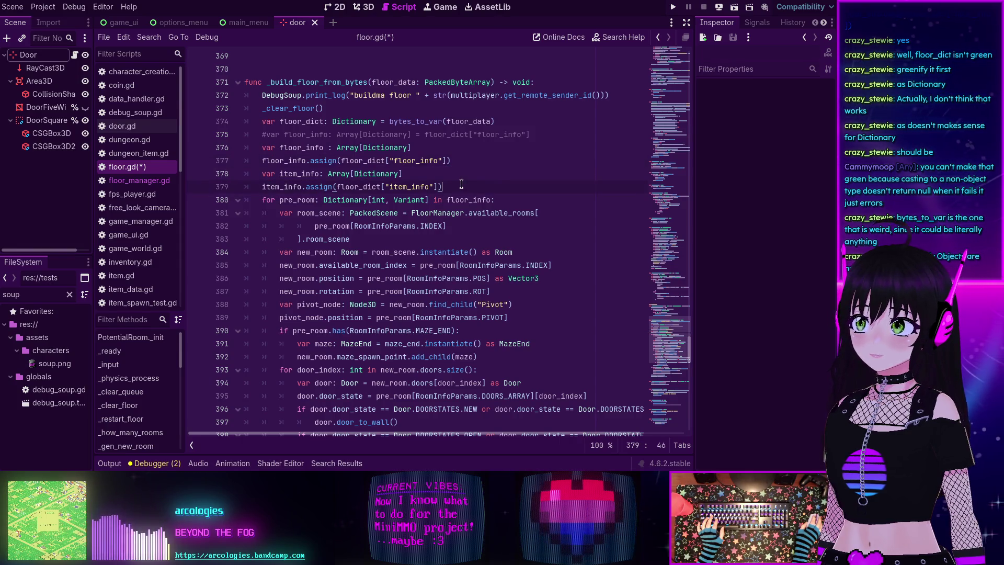
pyautogui.scroll(-1, 325, 185)
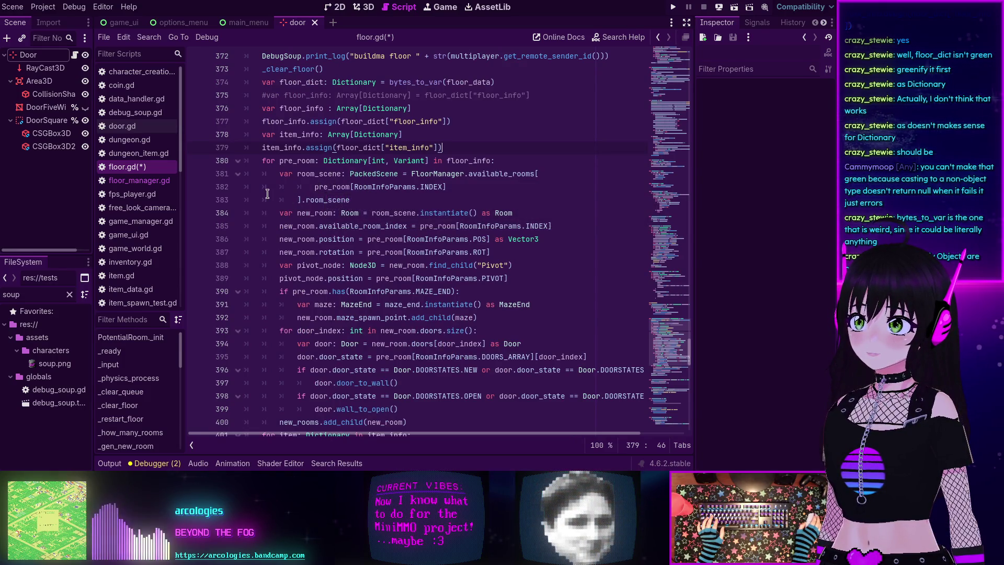
pyautogui.scroll(-2, 267, 194)
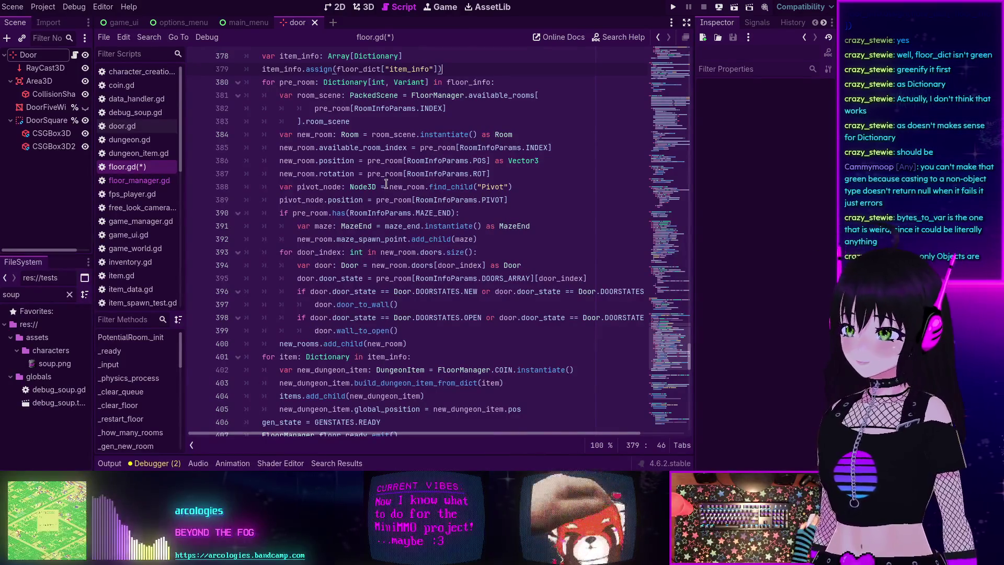
pyautogui.scroll(-1, 385, 182)
pyautogui.scroll(-2, 385, 182)
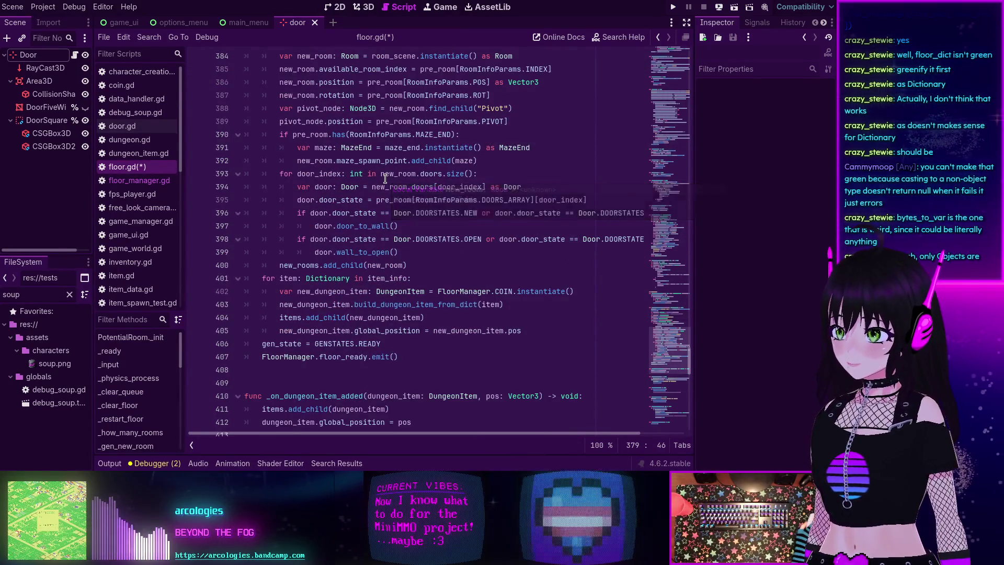
# Step: Look over _build_floor_from_bytes, then save floor.gd with Ctrl+S
pyautogui.scroll(-10, 385, 178)
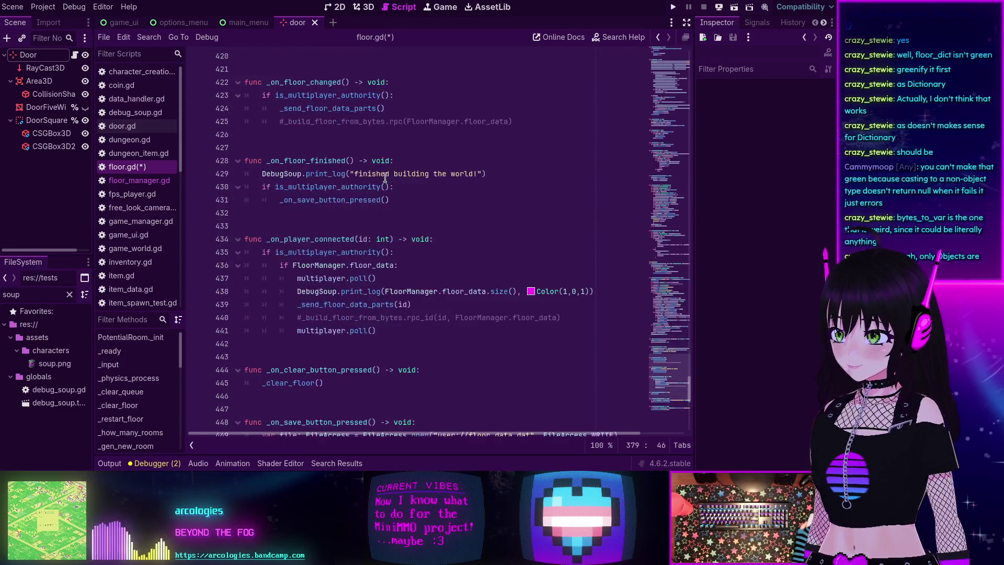
pyautogui.scroll(17, 384, 177)
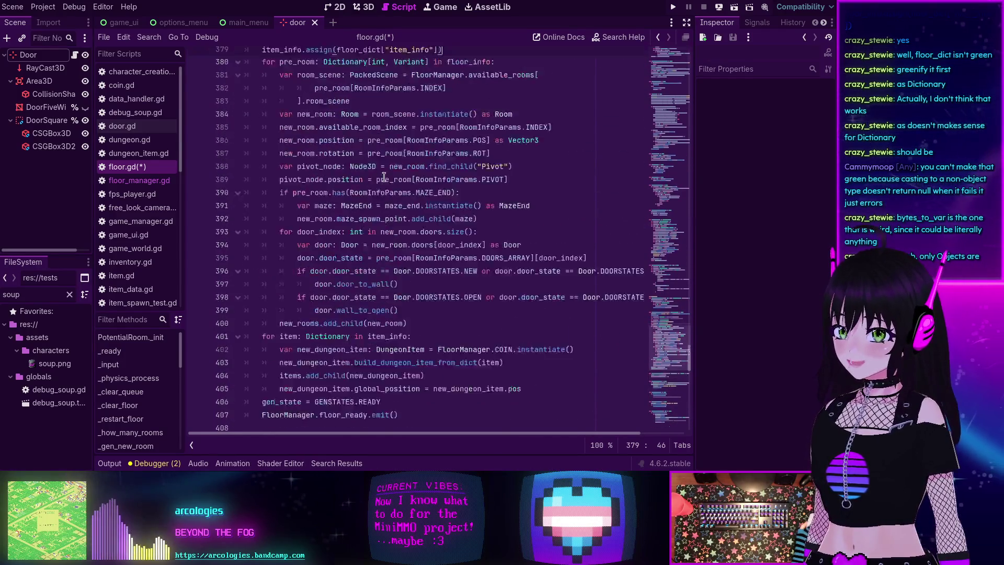
pyautogui.scroll(6, 384, 177)
pyautogui.scroll(-20, 383, 178)
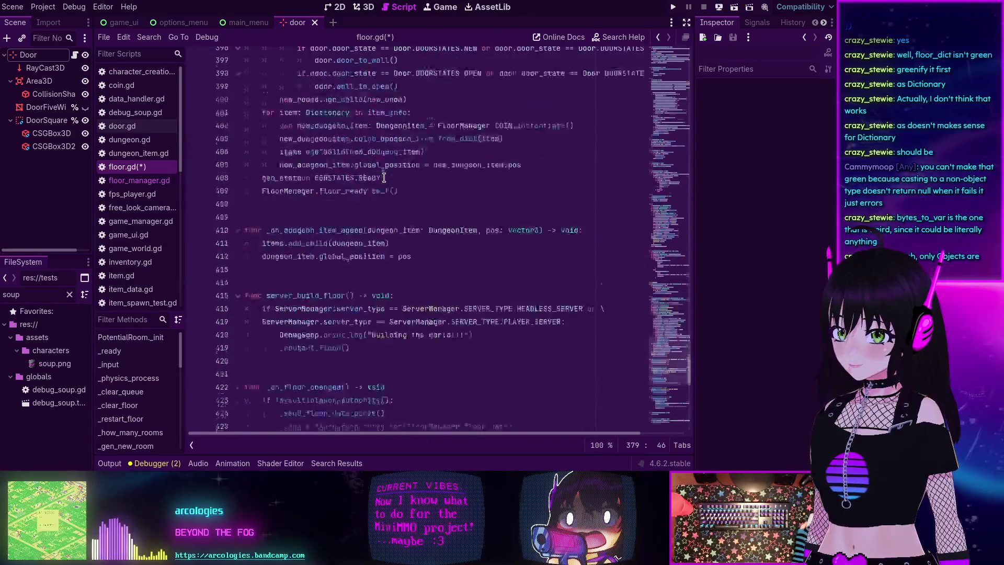
pyautogui.scroll(-4, 384, 178)
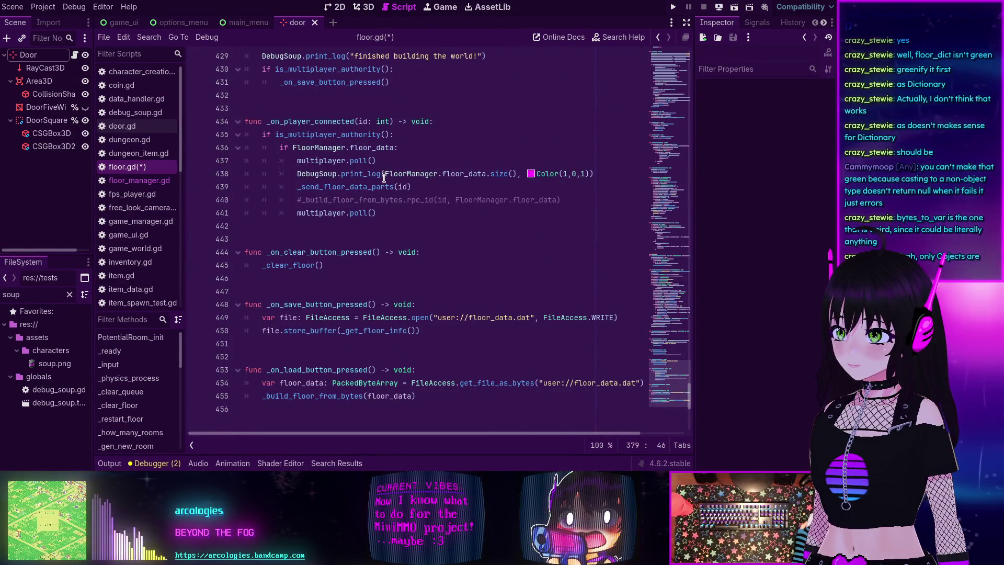
pyautogui.scroll(17, 384, 178)
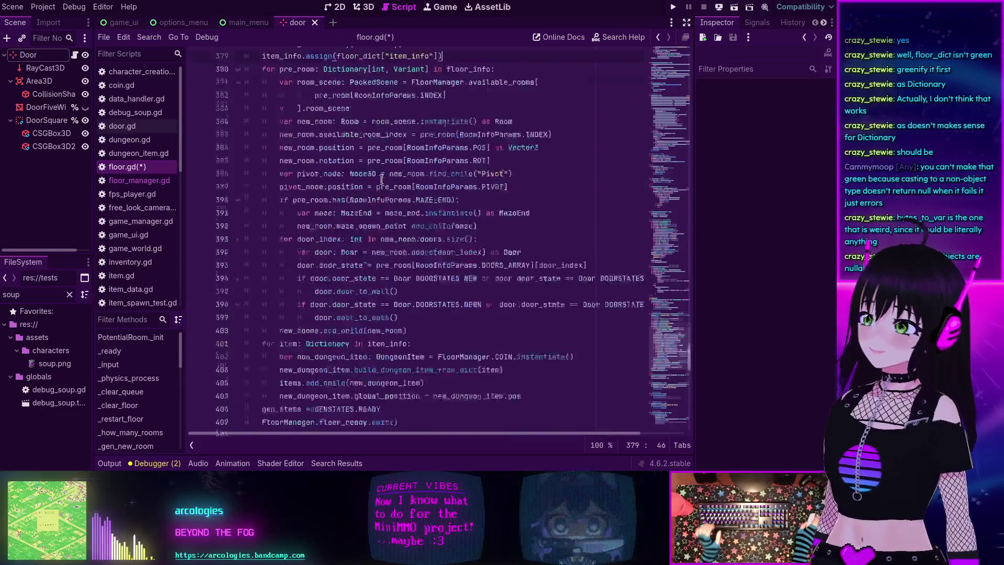
pyautogui.scroll(6, 381, 179)
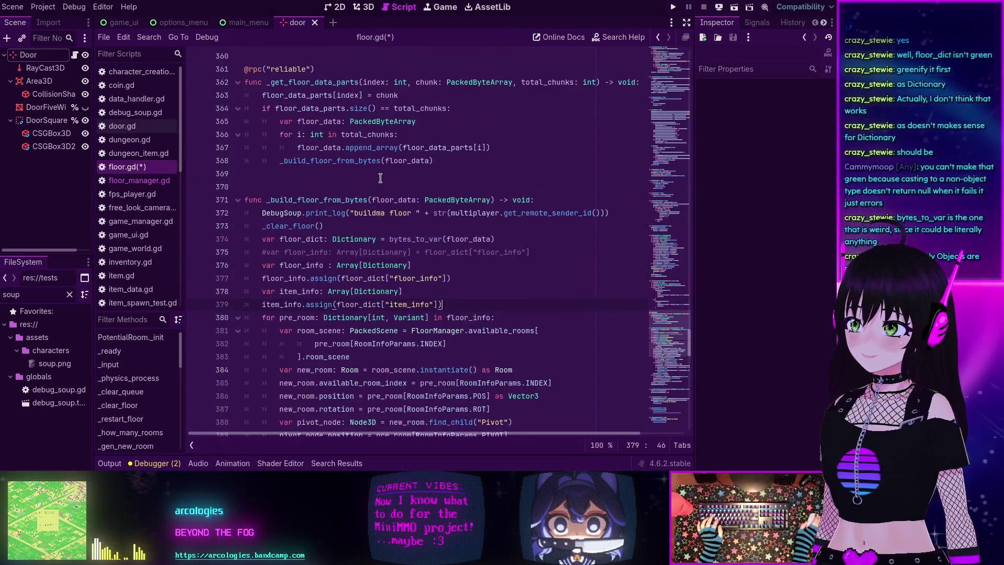
pyautogui.moveTo(380, 179)
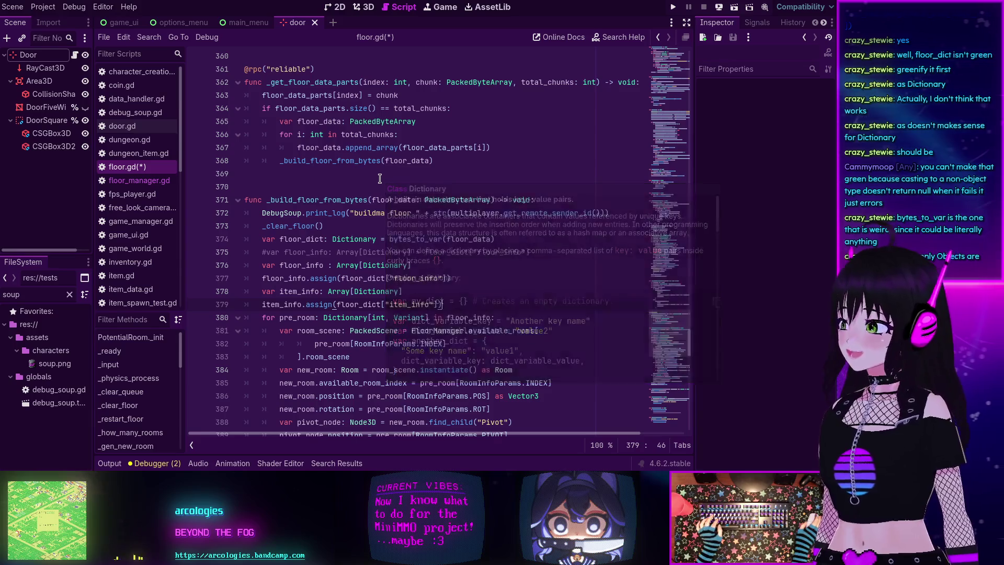
pyautogui.scroll(-4, 375, 174)
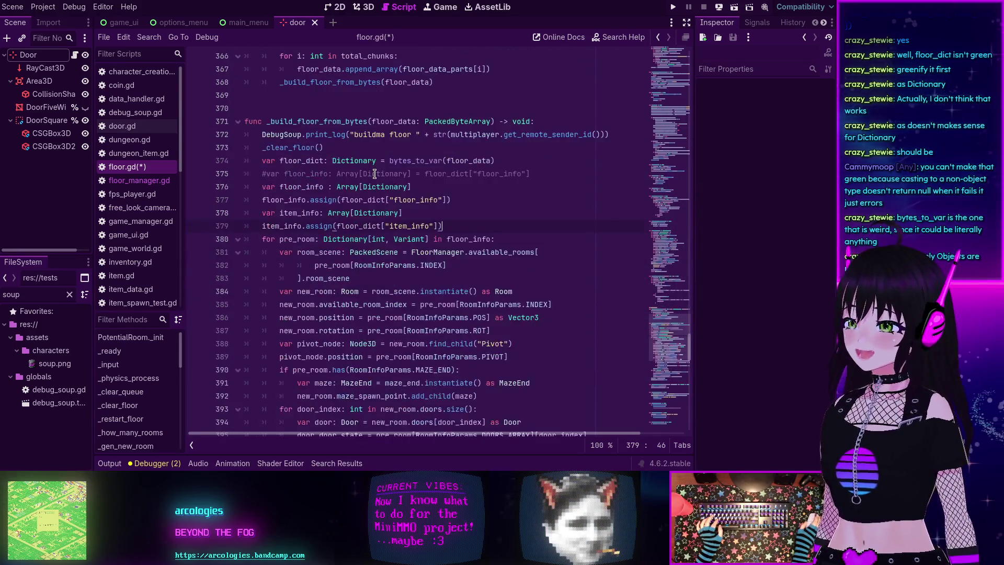
pyautogui.scroll(1, 367, 175)
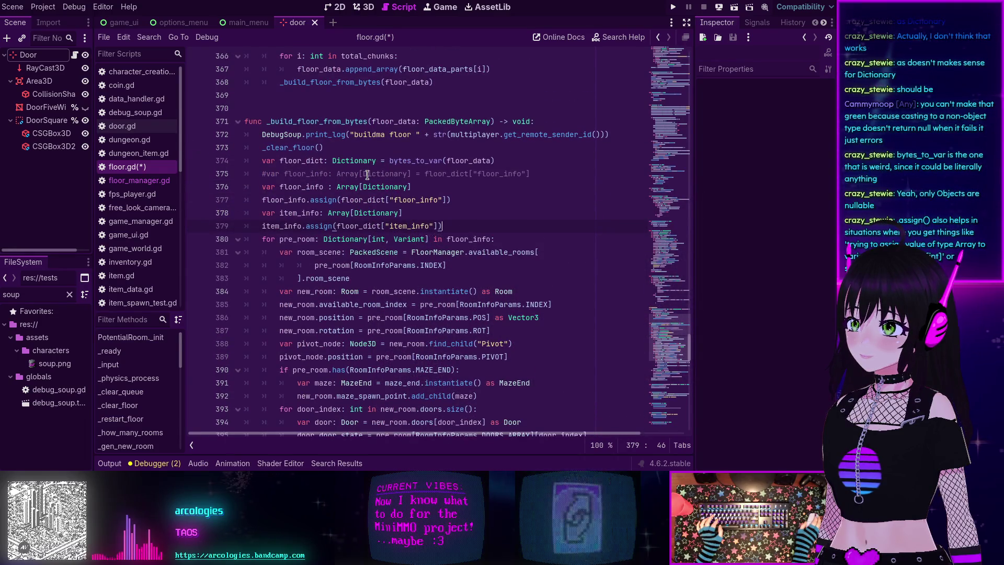
pyautogui.scroll(-5, 367, 174)
pyautogui.hotkey('ctrl', 's')
pyautogui.scroll(-3, 416, 238)
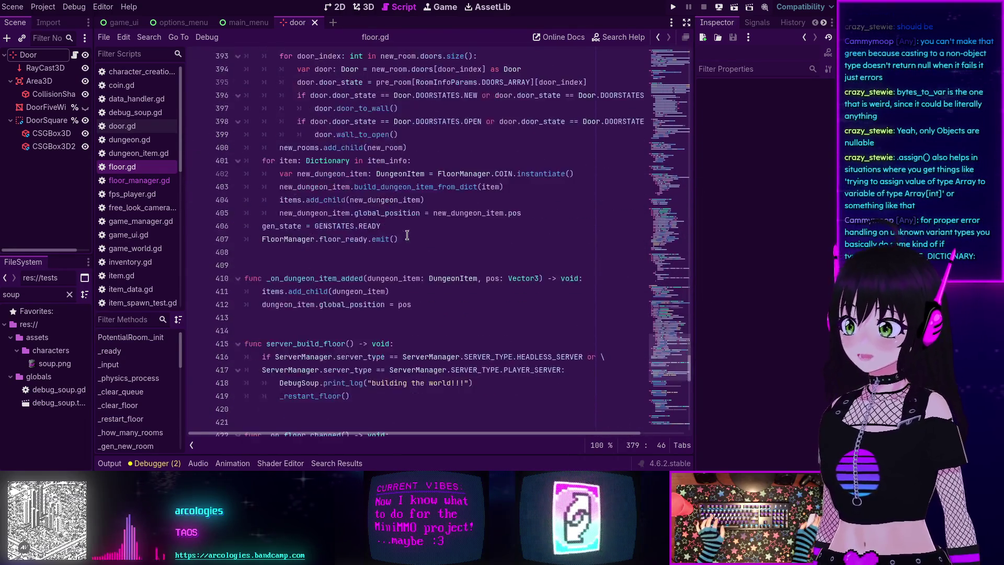
pyautogui.scroll(3, 417, 238)
pyautogui.scroll(1, 515, 207)
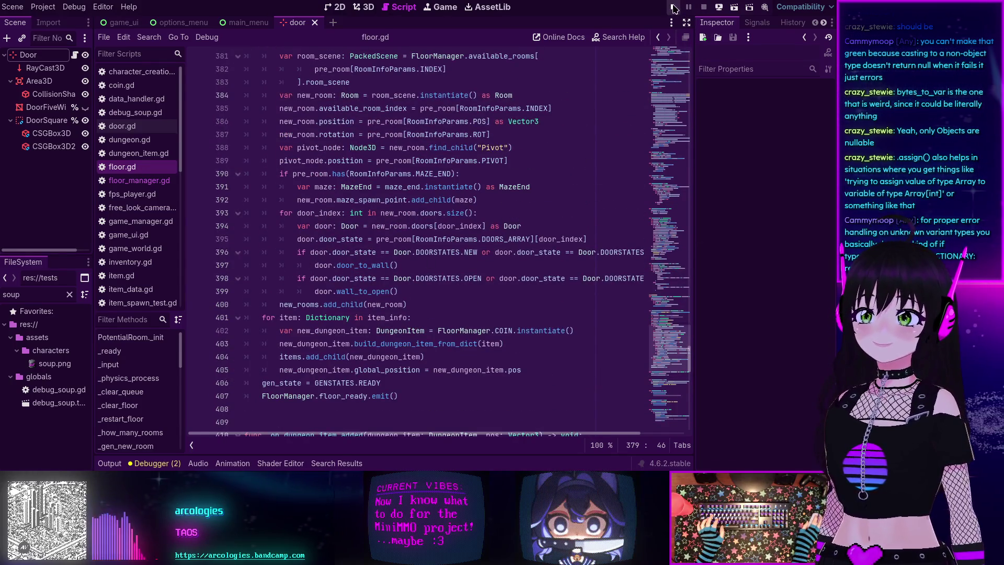
# Step: Run the project, choose Join Game and enter with a character
pyautogui.click(673, 7)
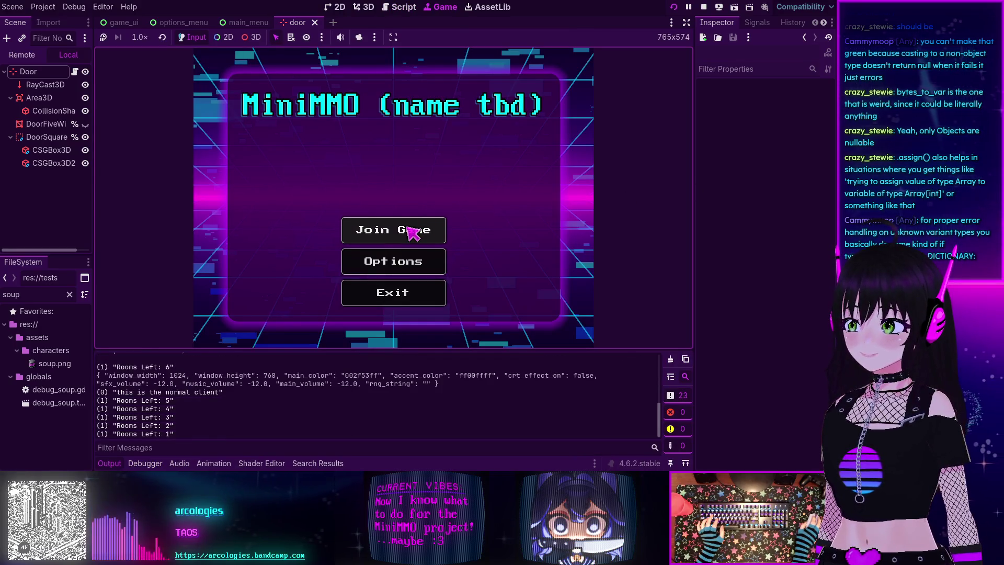
pyautogui.click(396, 232)
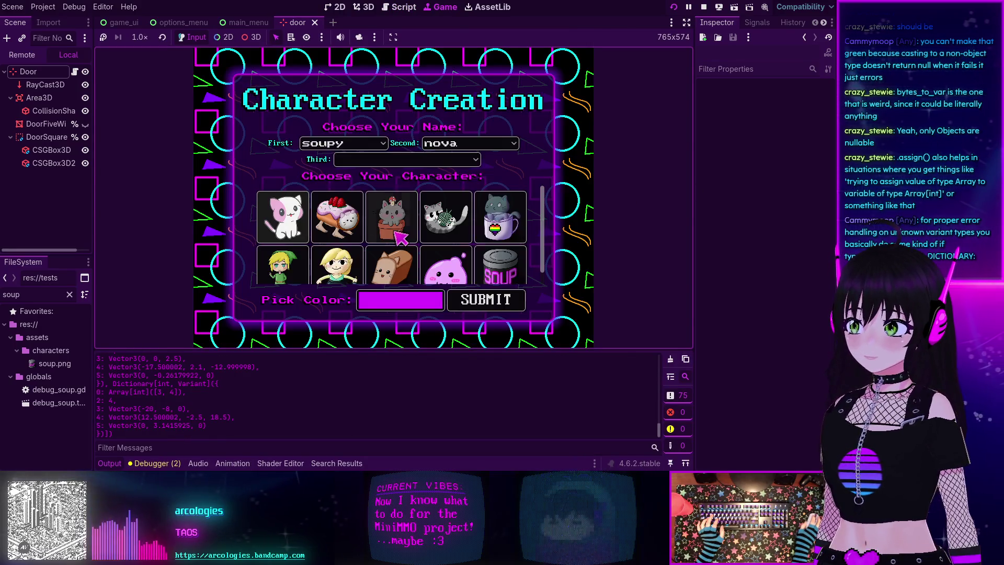
pyautogui.click(396, 233)
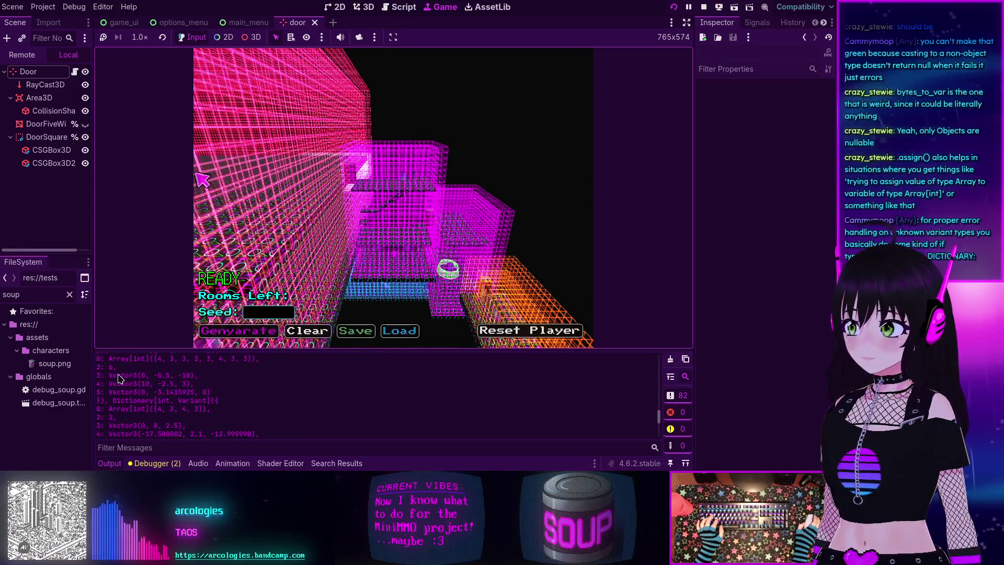
# Step: Check the Output log for the port-7555 connection and error-free floor 1 build
pyautogui.scroll(3, 104, 381)
pyautogui.scroll(10, 131, 381)
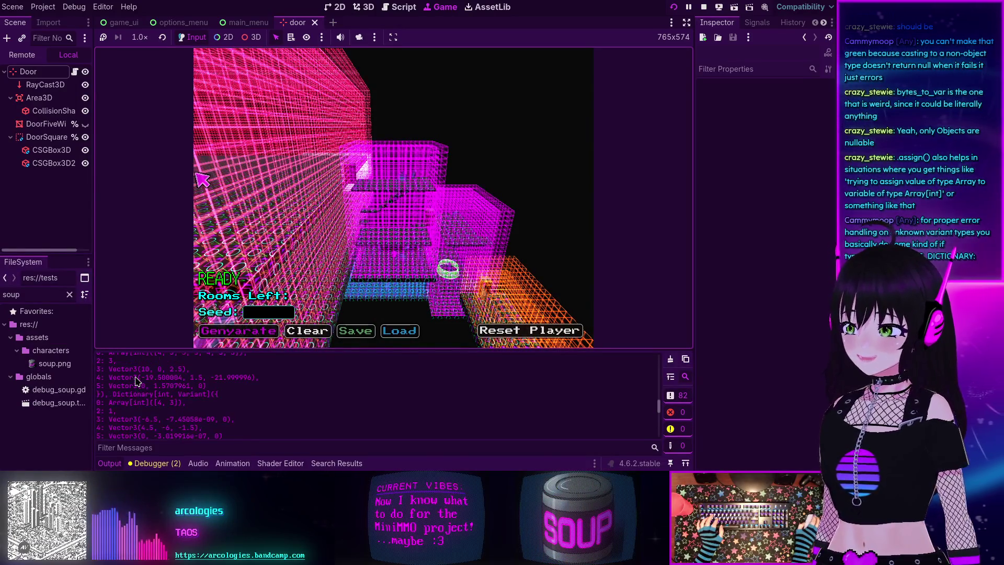
pyautogui.scroll(-10, 130, 386)
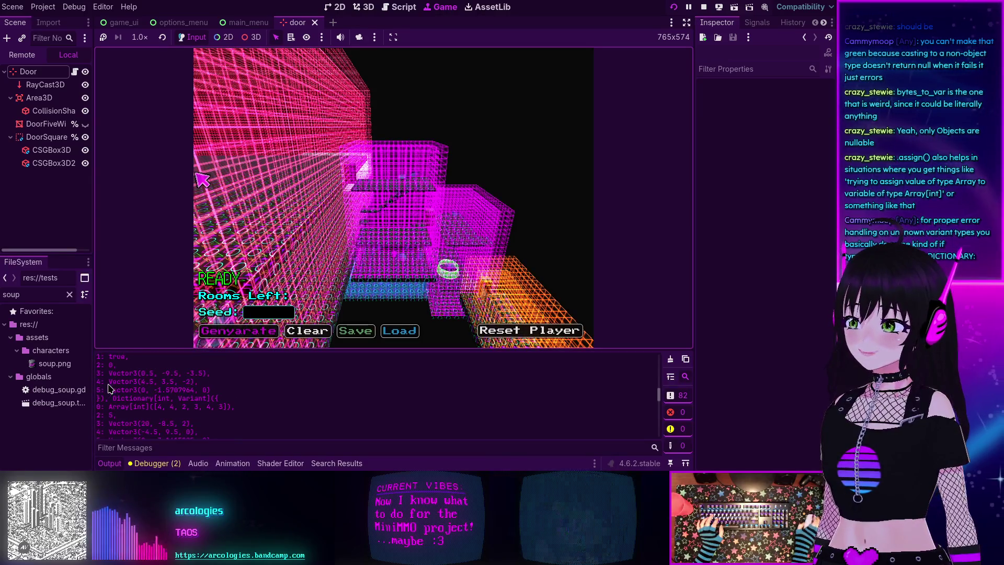
pyautogui.scroll(-5, 111, 387)
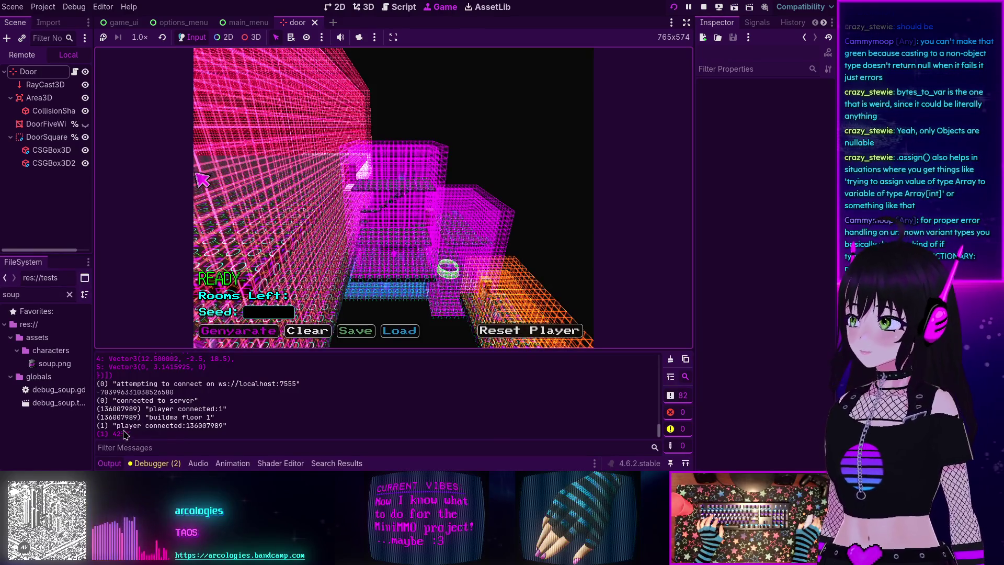
pyautogui.scroll(10, 178, 395)
pyautogui.scroll(10, 178, 395)
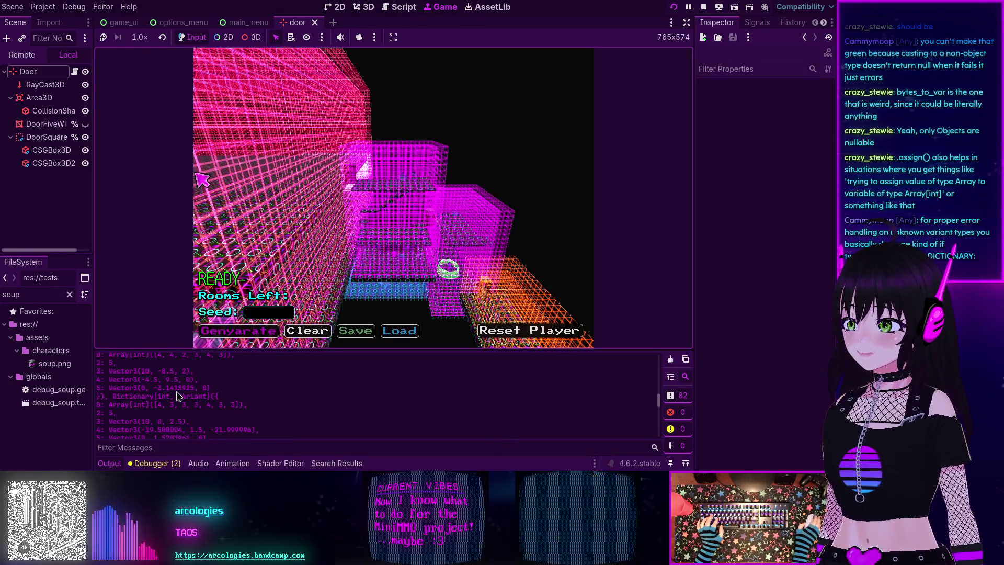
pyautogui.scroll(3, 175, 395)
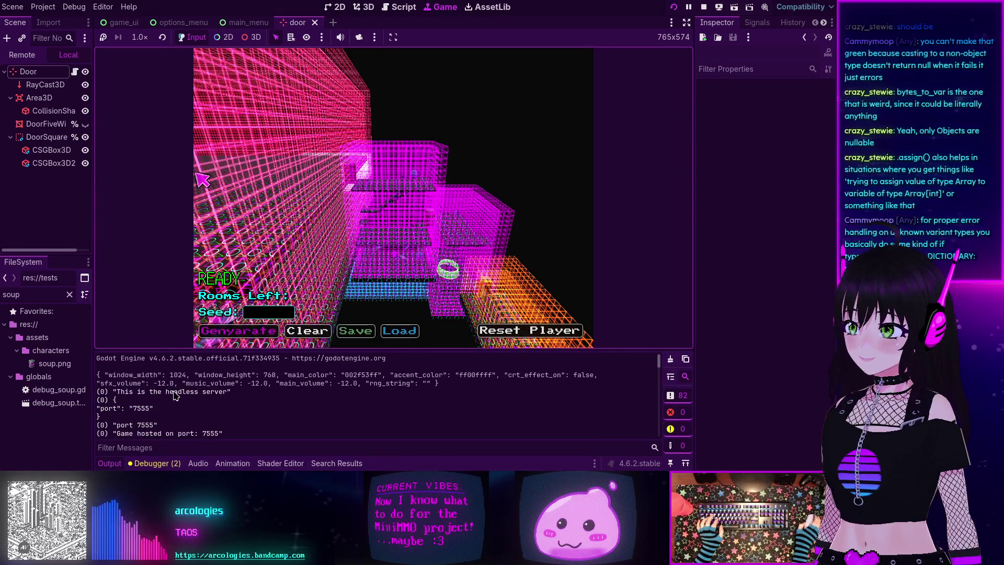
pyautogui.scroll(-15, 176, 396)
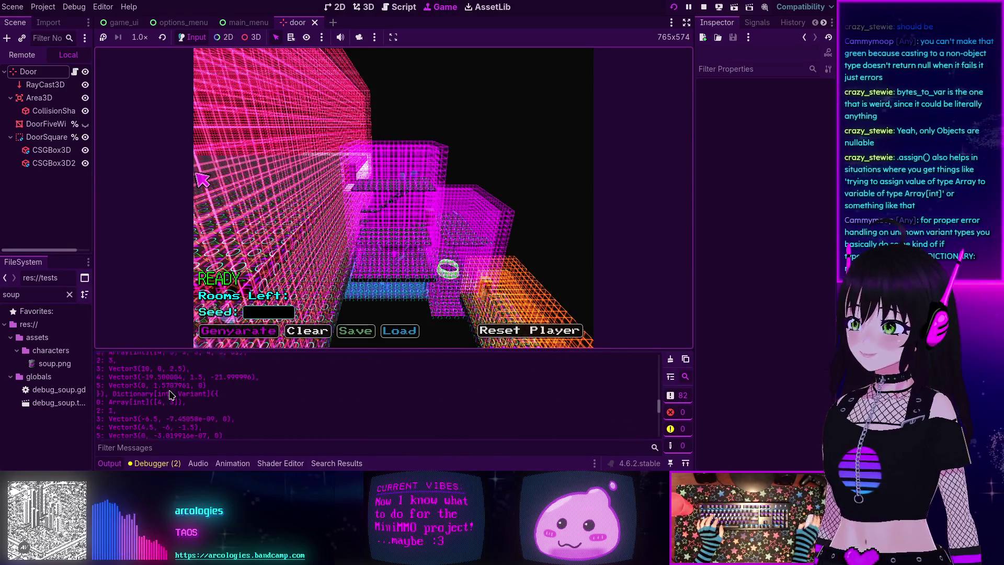
pyautogui.scroll(-5, 170, 394)
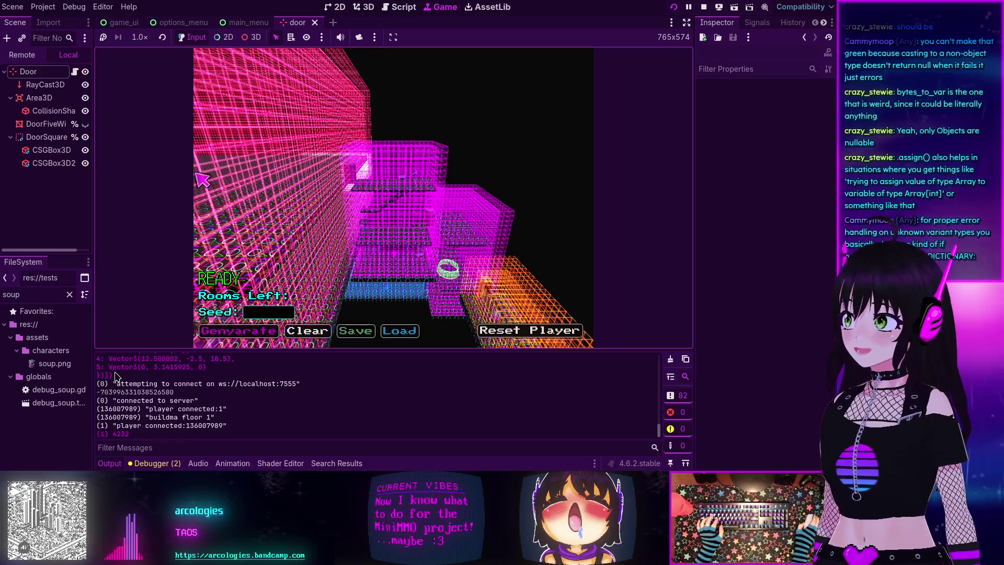
# Step: Stop the running game and look over the floor.gd code
pyautogui.click(703, 7)
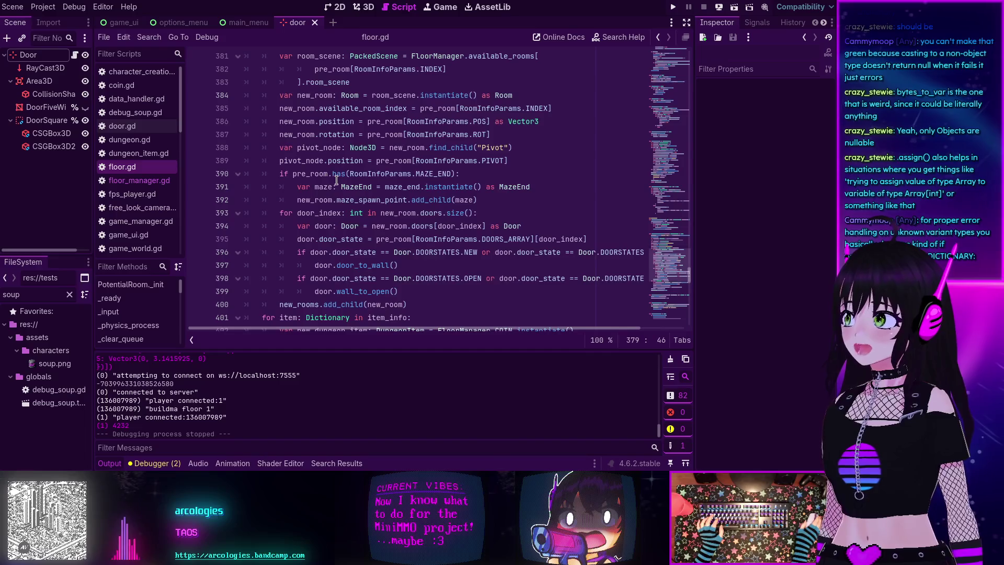
pyautogui.scroll(4, 403, 225)
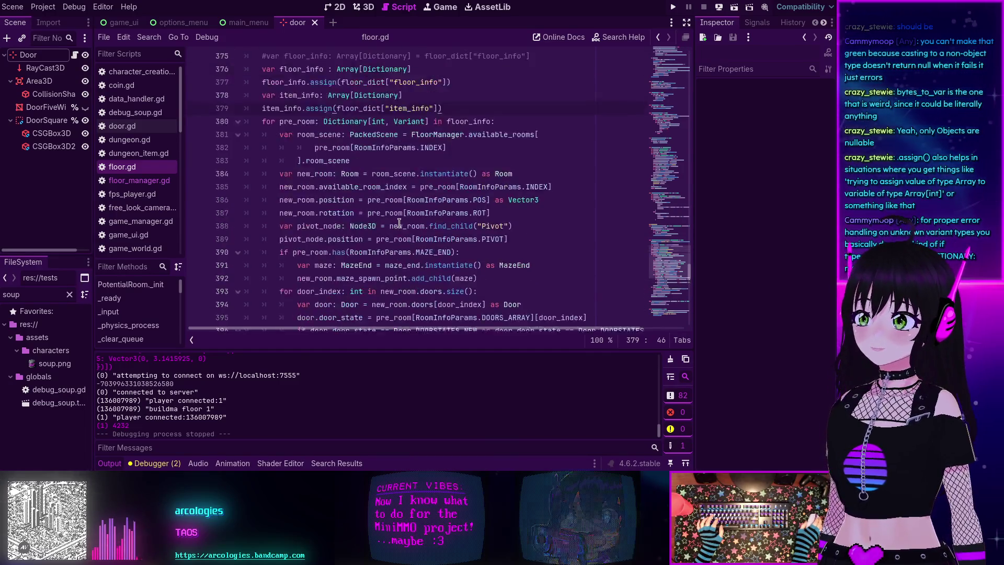
pyautogui.scroll(-2, 449, 233)
pyautogui.scroll(4, 459, 233)
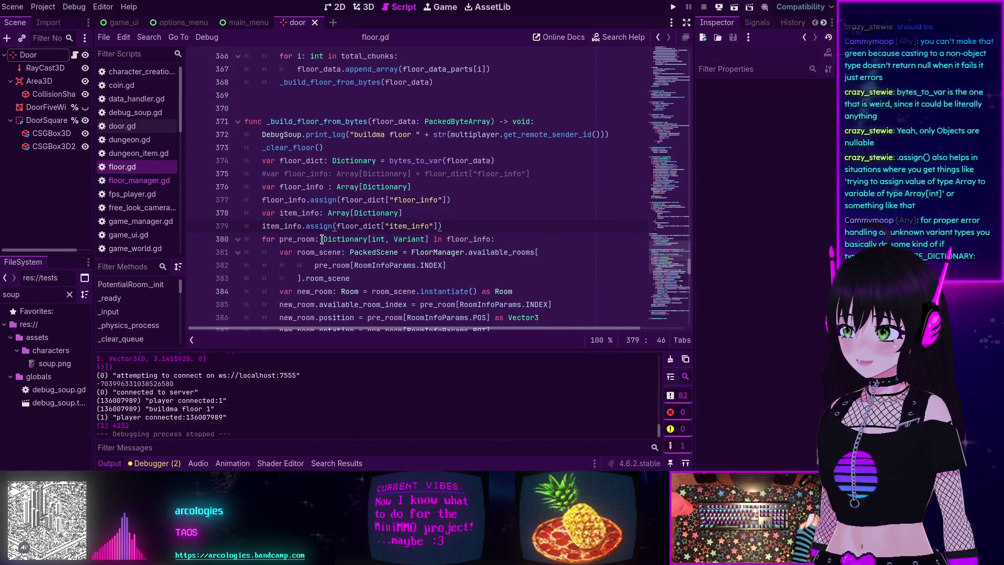
# Step: Switch the script editor to data_handler.gd
pyautogui.moveTo(325, 220)
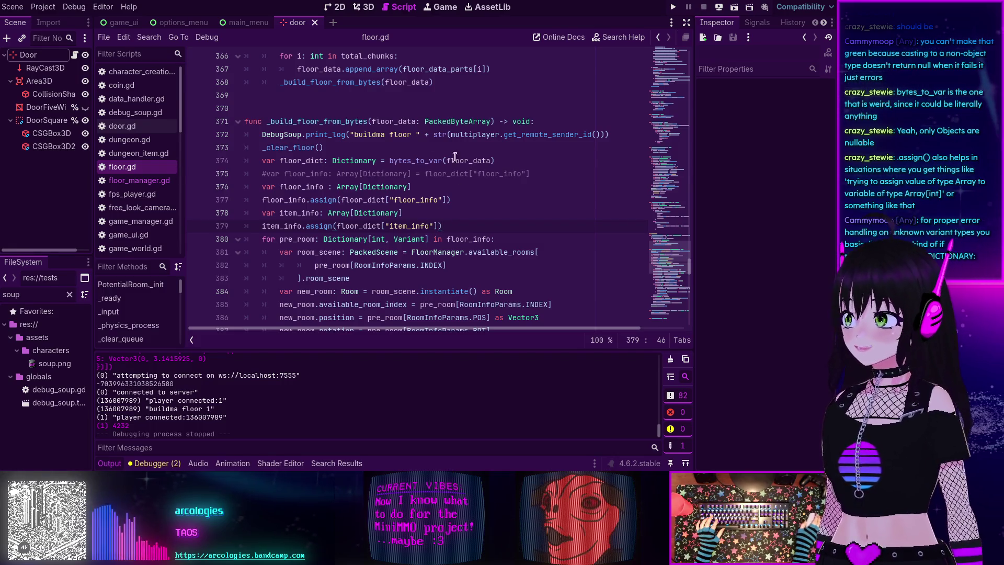
pyautogui.scroll(-2, 141, 167)
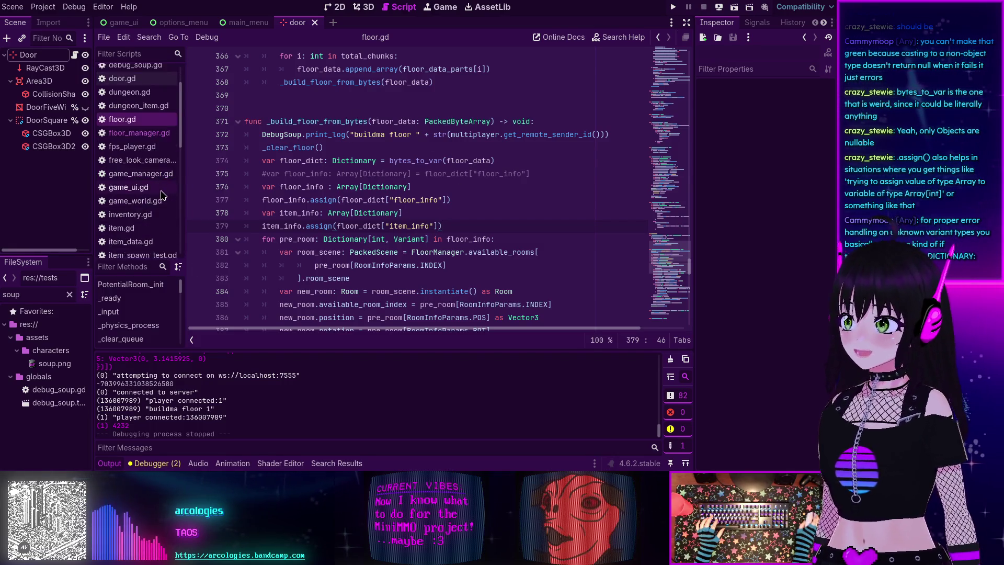
pyautogui.scroll(2, 137, 135)
pyautogui.click(132, 99)
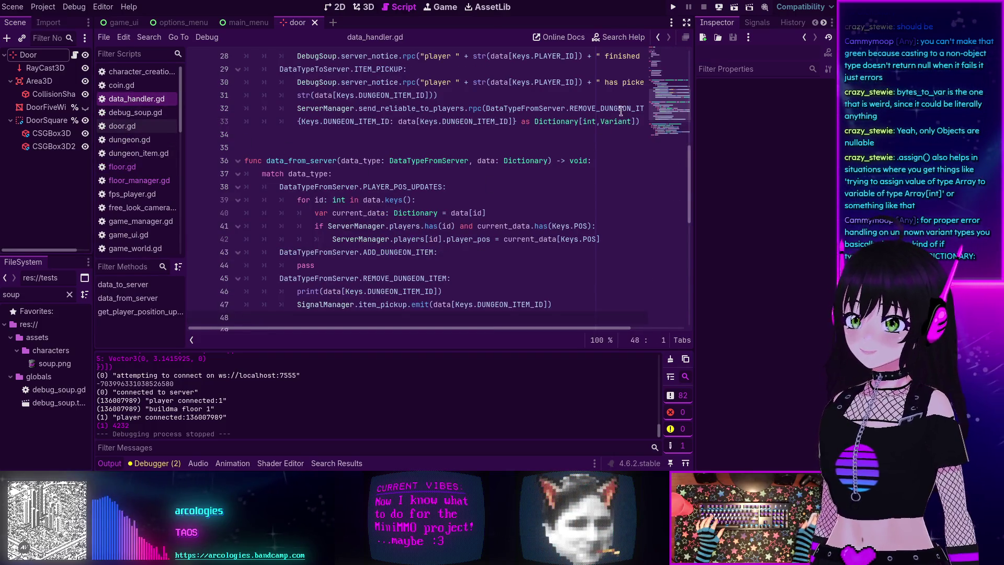
# Step: Collapse the Output panel, review data_handler.gd's Data Keys enum, then open floor_manager.gd and floor.gd
pyautogui.moveTo(674, 102); pyautogui.dragTo(665, 56)
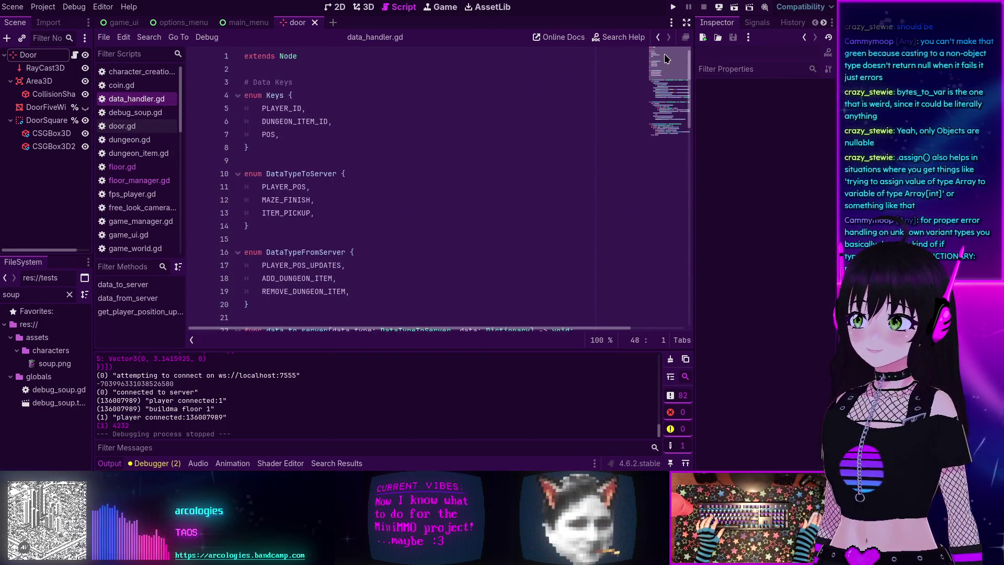
pyautogui.click(110, 463)
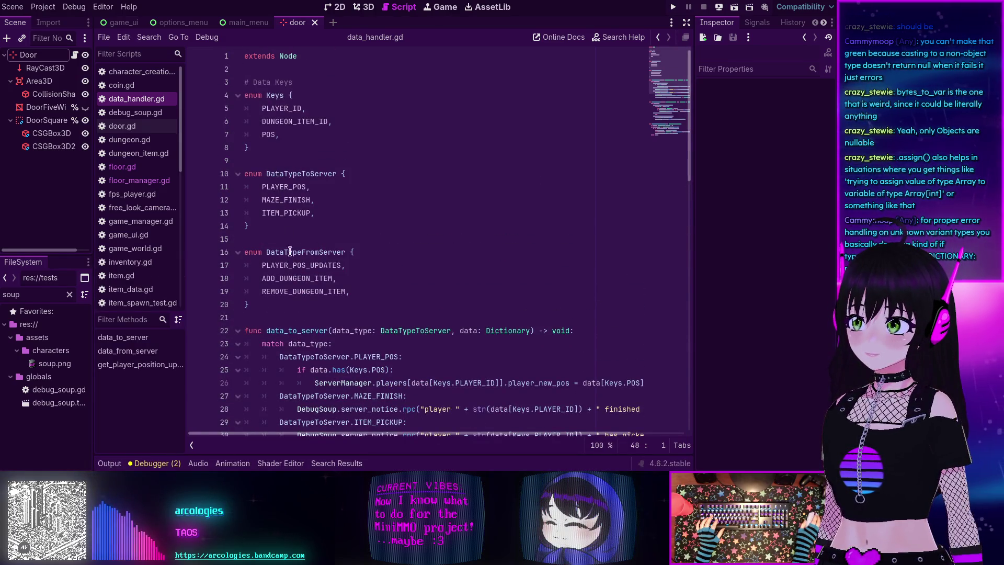
pyautogui.moveTo(272, 313)
pyautogui.mouseDown()
pyautogui.moveTo(206, 139)
pyautogui.moveTo(229, 85)
pyautogui.mouseUp()
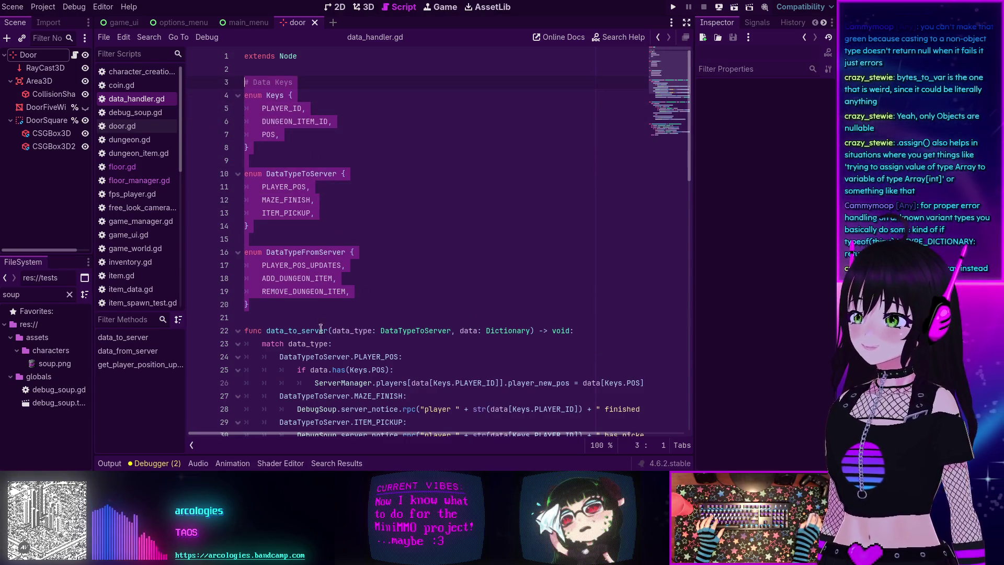
pyautogui.click(270, 315)
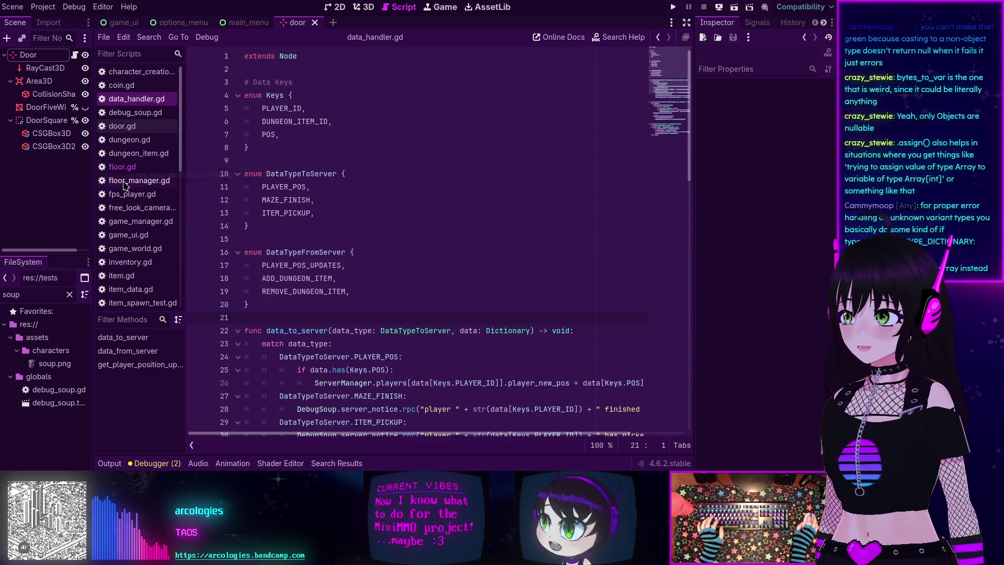
pyautogui.click(127, 181)
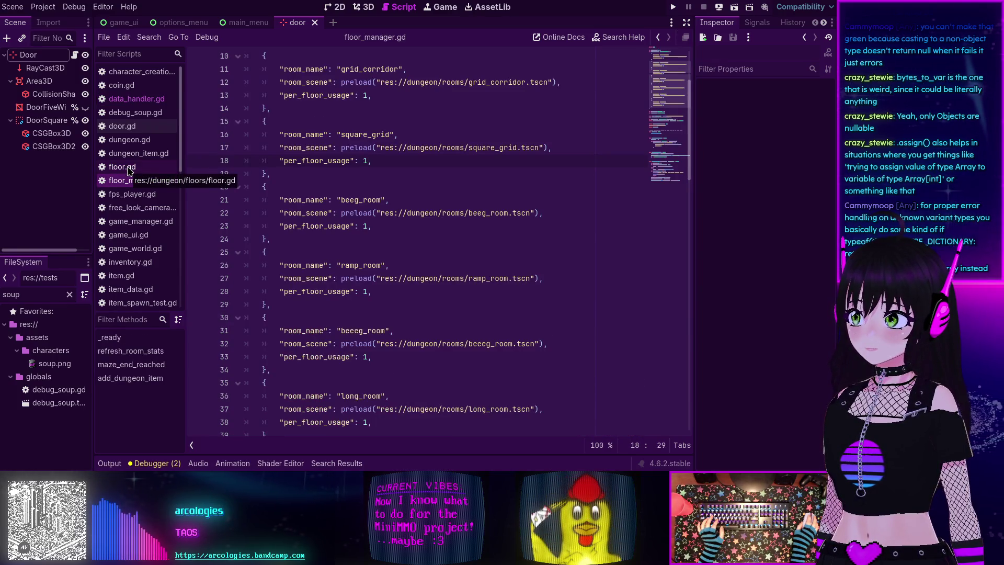
pyautogui.click(125, 167)
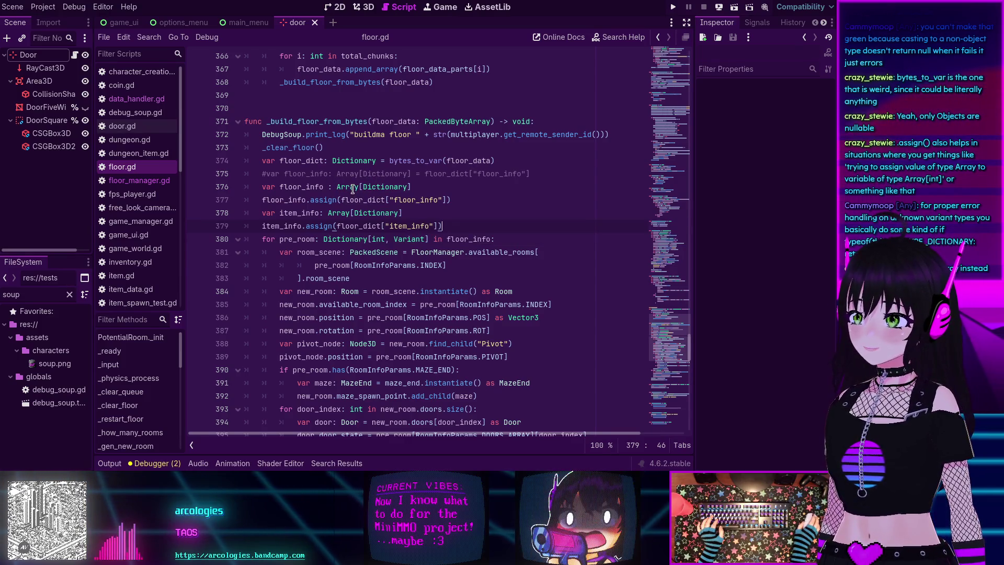
pyautogui.moveTo(379, 184)
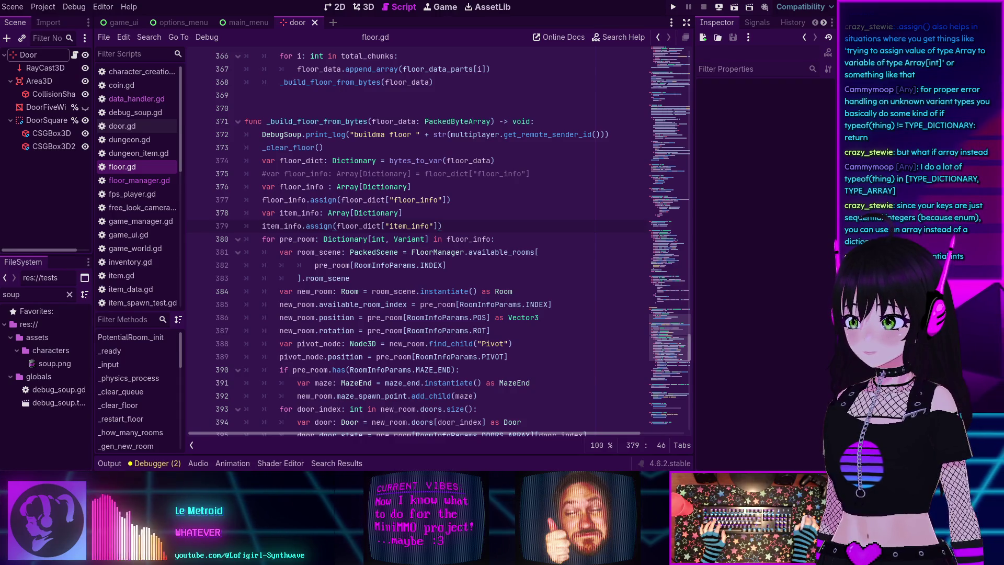
pyautogui.moveTo(652, 342); pyautogui.dragTo(669, 61)
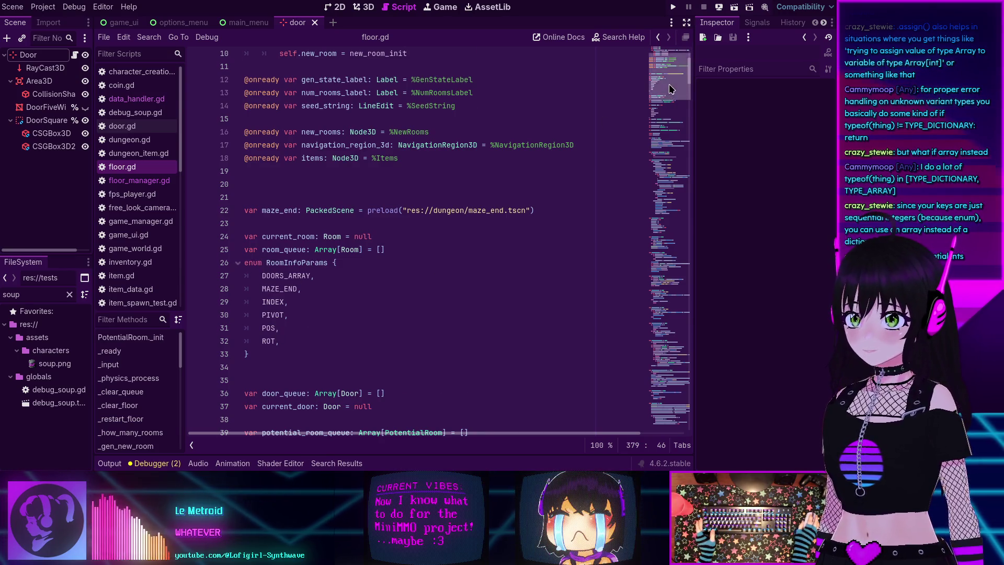
pyautogui.moveTo(669, 79); pyautogui.dragTo(664, 364)
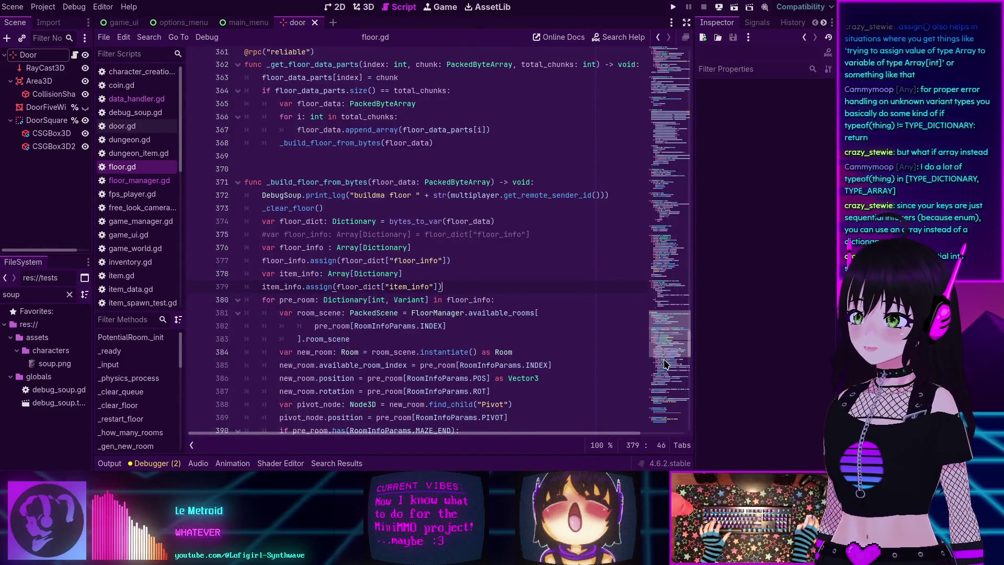
pyautogui.scroll(-1, 491, 277)
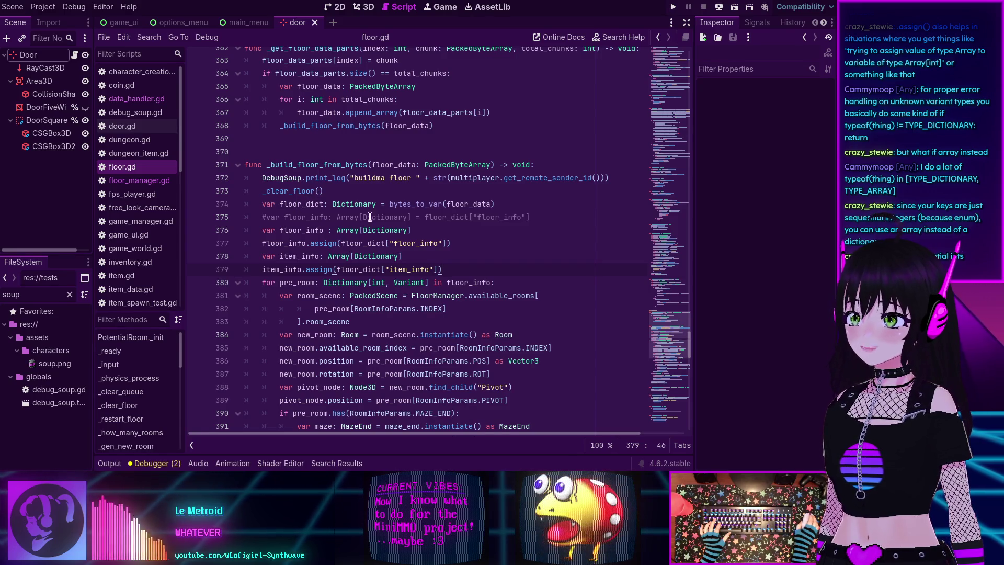
pyautogui.moveTo(371, 204)
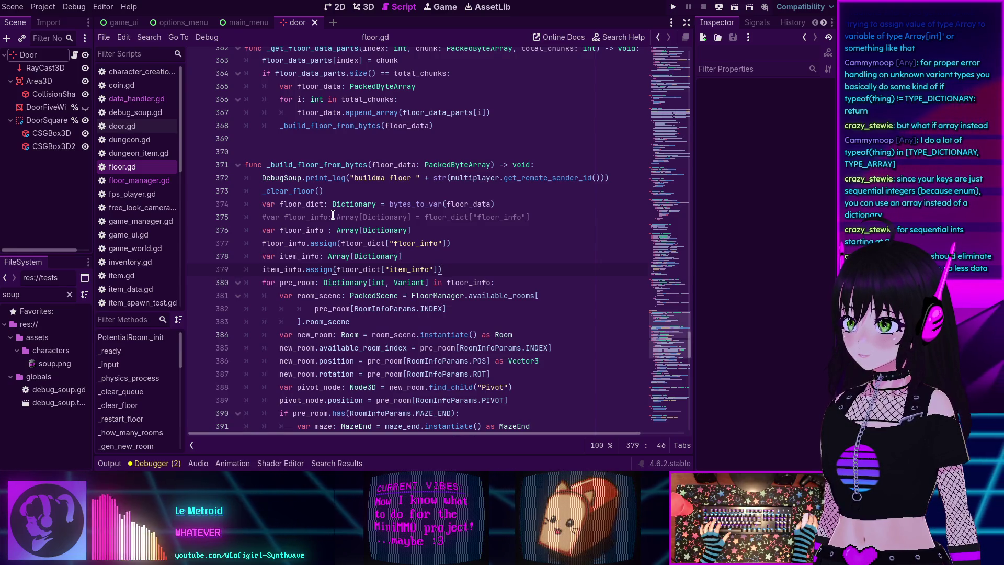
pyautogui.scroll(-4, 345, 212)
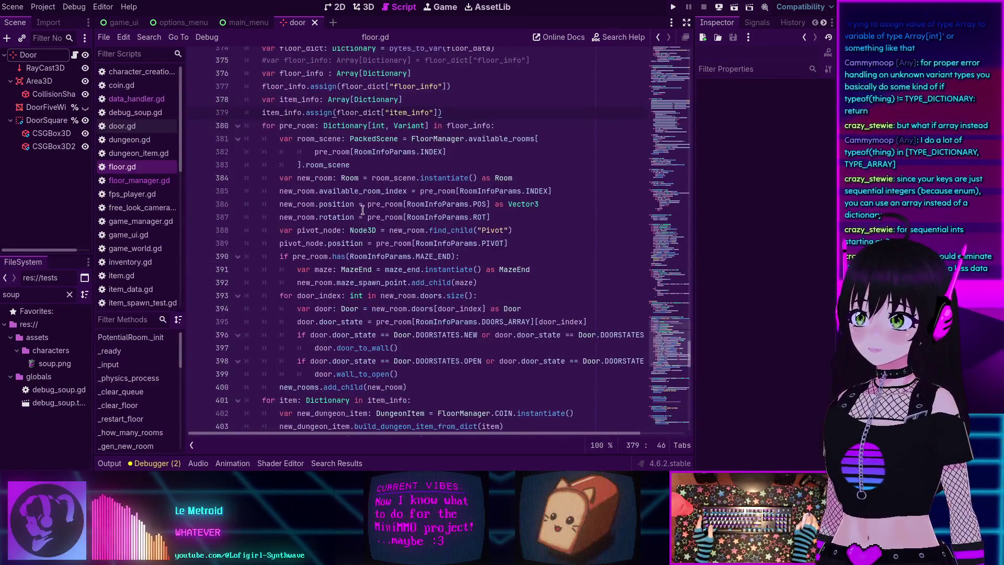
pyautogui.click(492, 205)
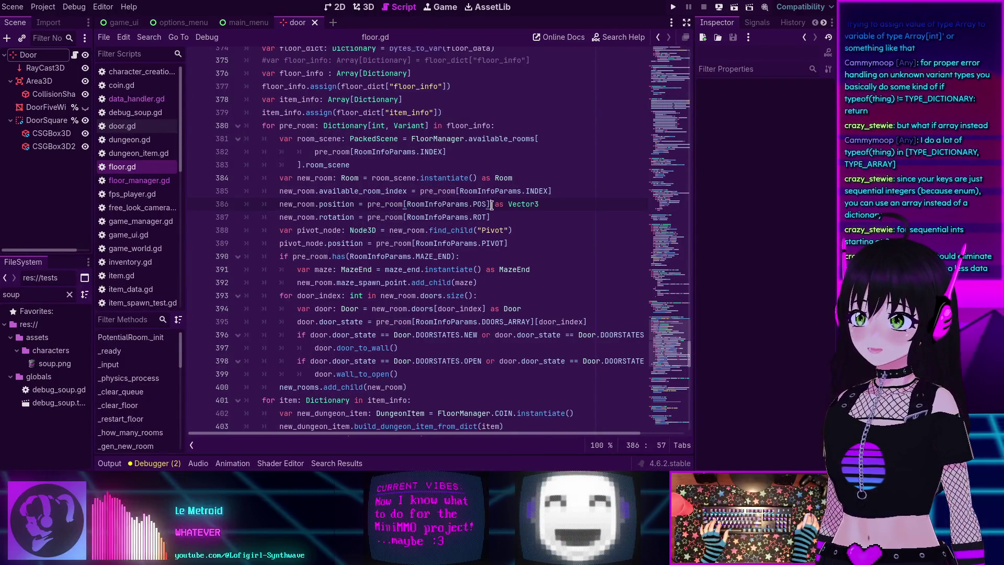
pyautogui.moveTo(491, 204); pyautogui.dragTo(402, 206)
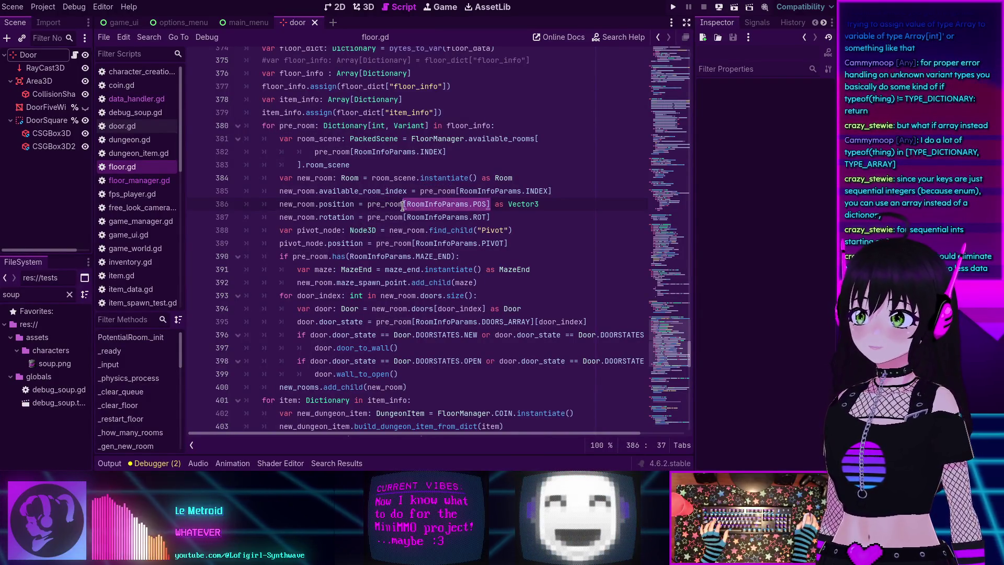
pyautogui.click(428, 203)
pyautogui.moveTo(406, 205); pyautogui.dragTo(490, 205)
pyautogui.click(496, 205)
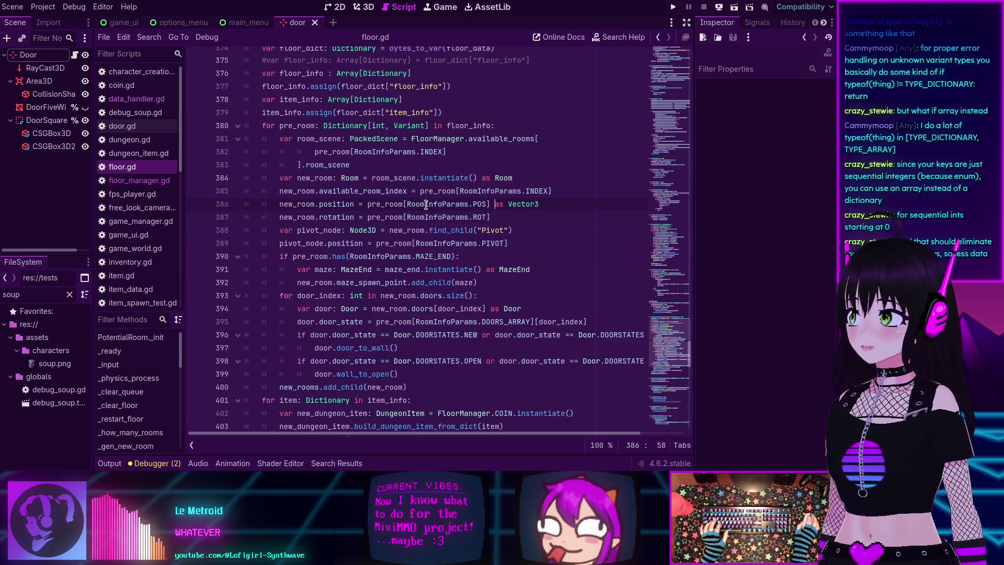
pyautogui.scroll(15, 422, 203)
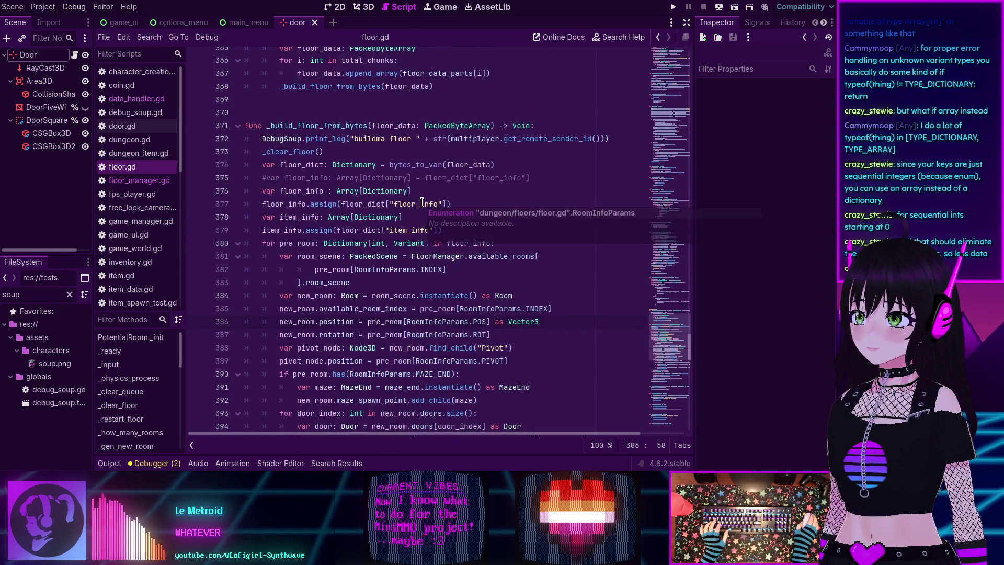
pyautogui.scroll(3, 422, 201)
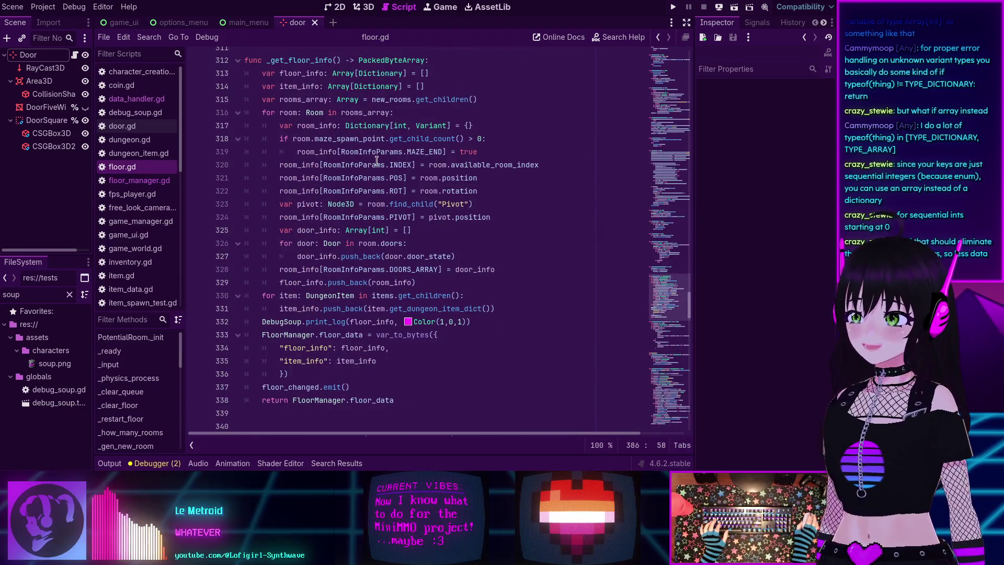
pyautogui.moveTo(319, 165); pyautogui.dragTo(424, 165)
pyautogui.click(414, 165)
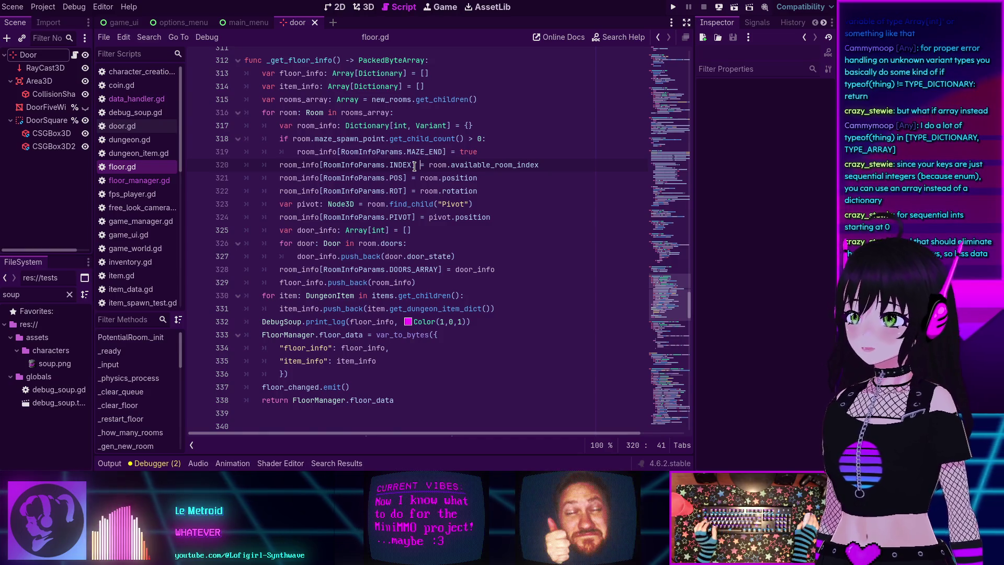
pyautogui.scroll(1, 414, 167)
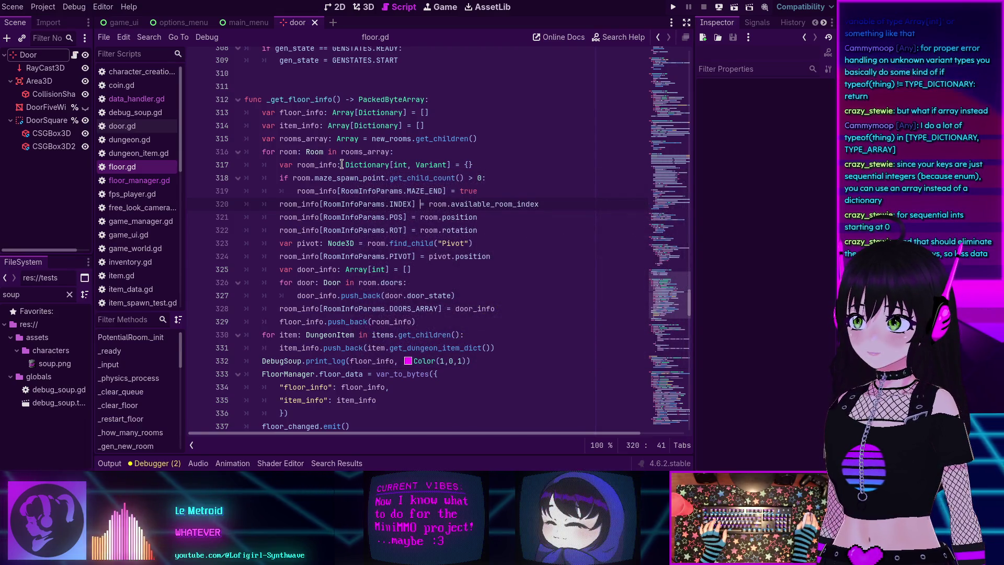
# Step: Comment out the Dictionary room_info line and add 'var room_info: Array = []' beneath it
pyautogui.click(485, 164)
pyautogui.hotkey('ctrl', 'k')
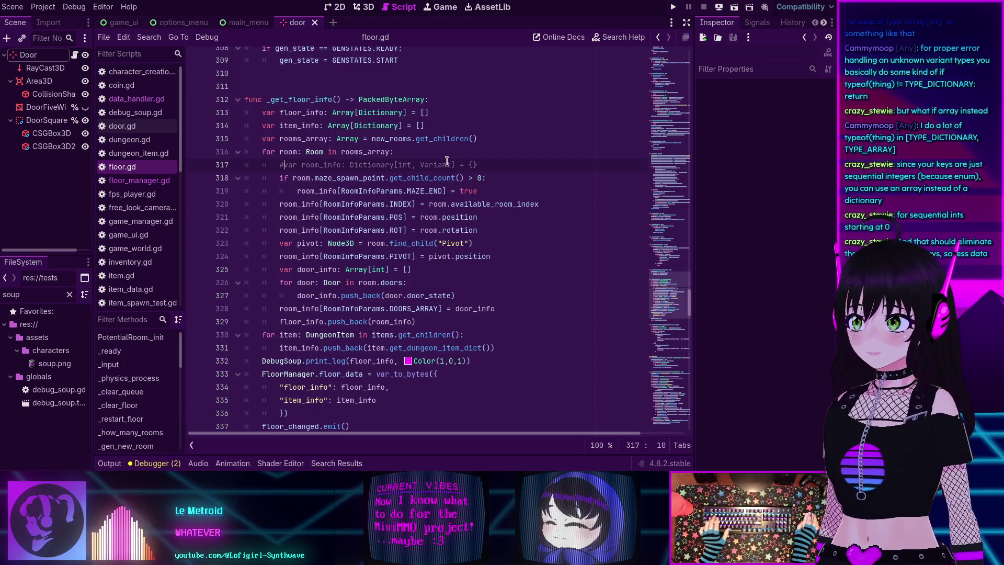
pyautogui.press('Return')
pyautogui.write('v')
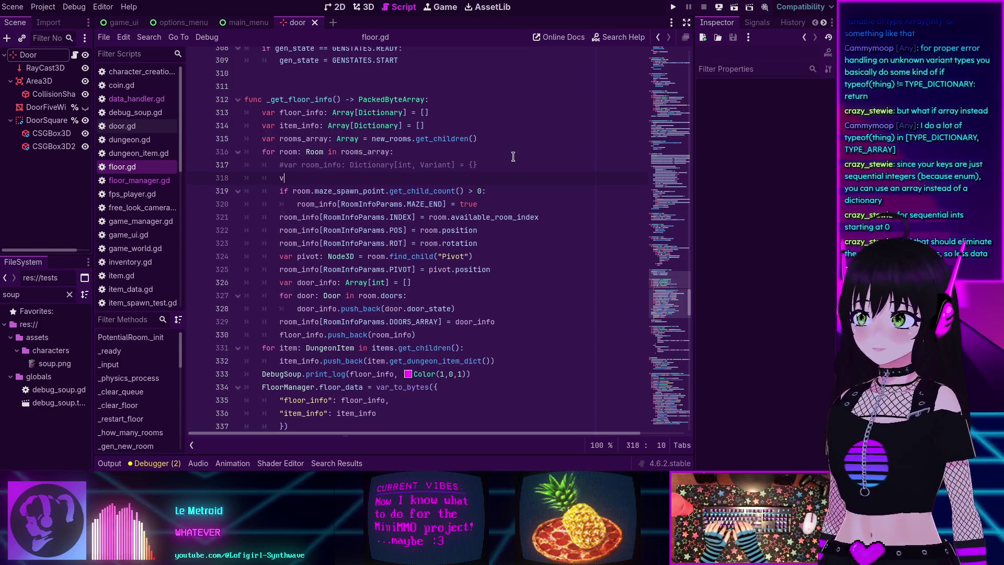
pyautogui.write('ar room_info: ')
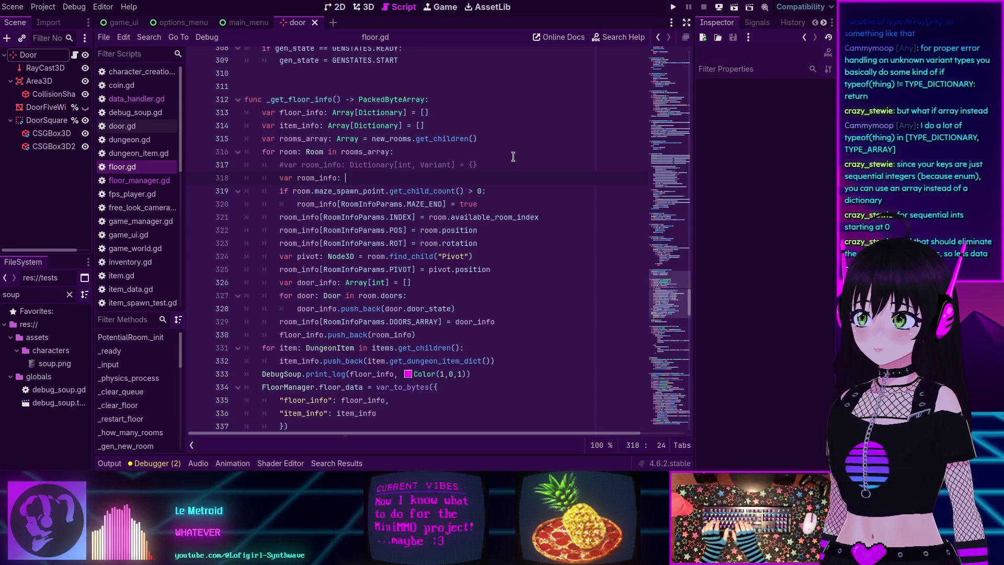
pyautogui.write('Array')
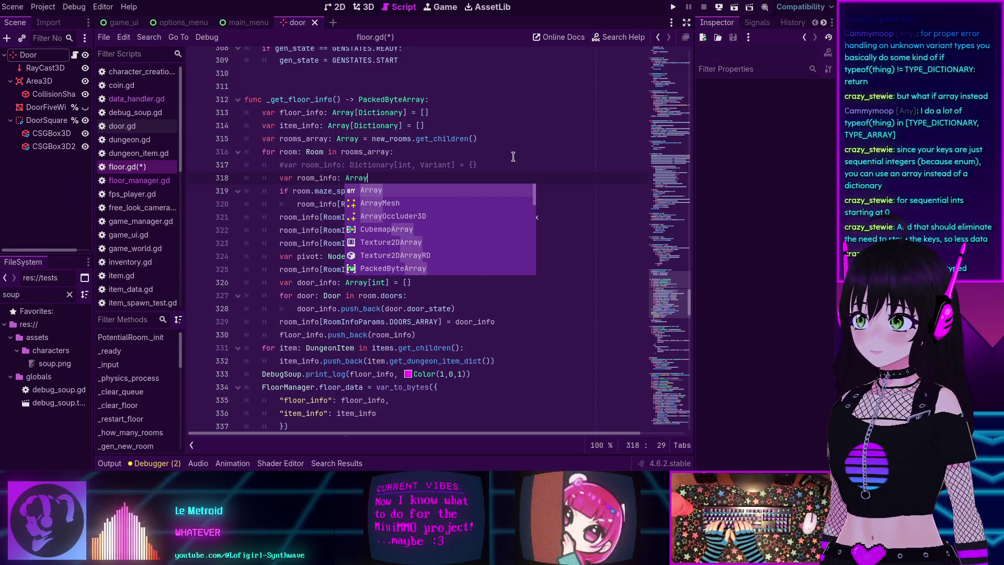
pyautogui.write(' = []')
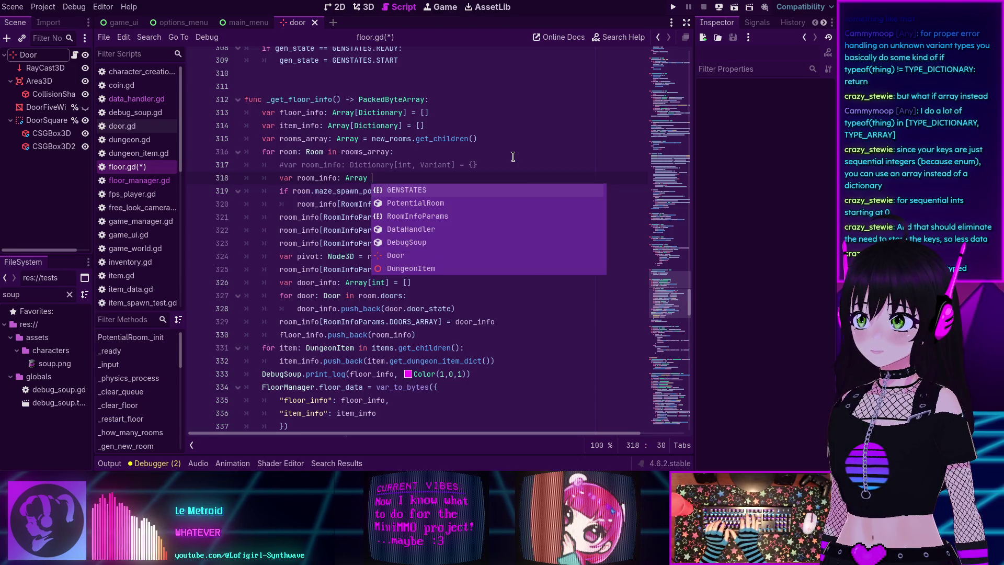
pyautogui.click(513, 156)
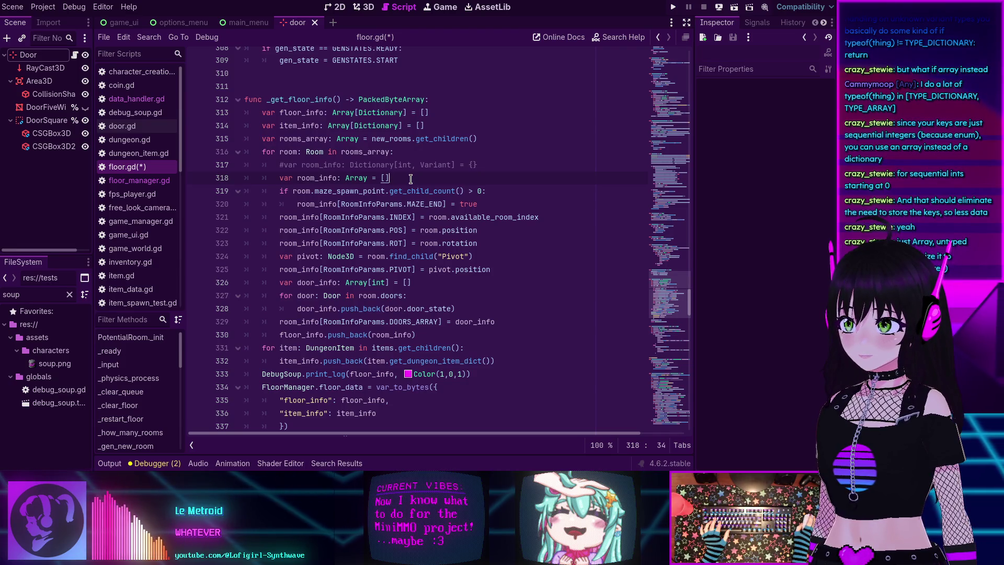
pyautogui.keyDown('ctrl'); pyautogui.click(360, 180); pyautogui.keyUp('ctrl')
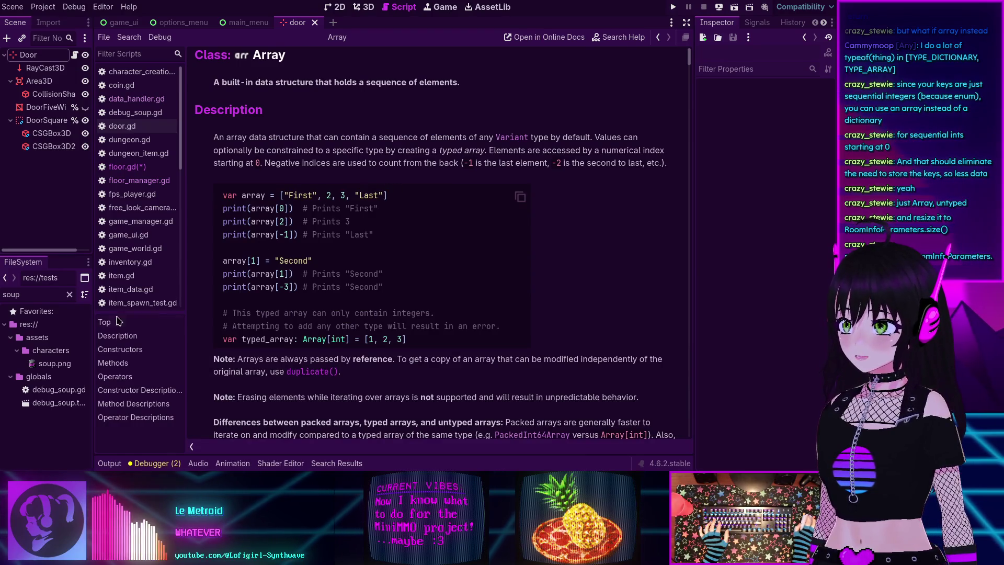
pyautogui.click(118, 361)
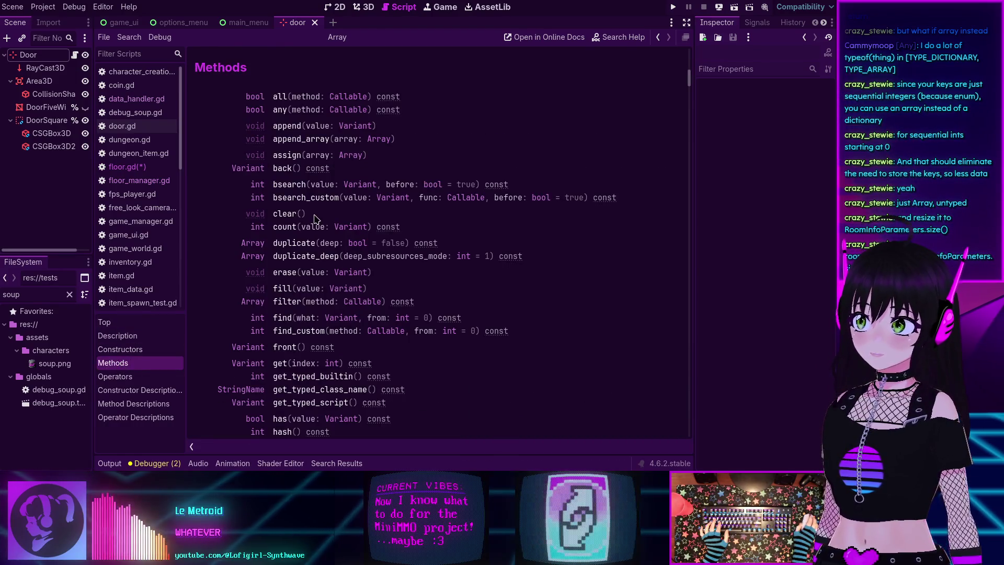
pyautogui.scroll(-3, 311, 227)
pyautogui.scroll(-5, 307, 229)
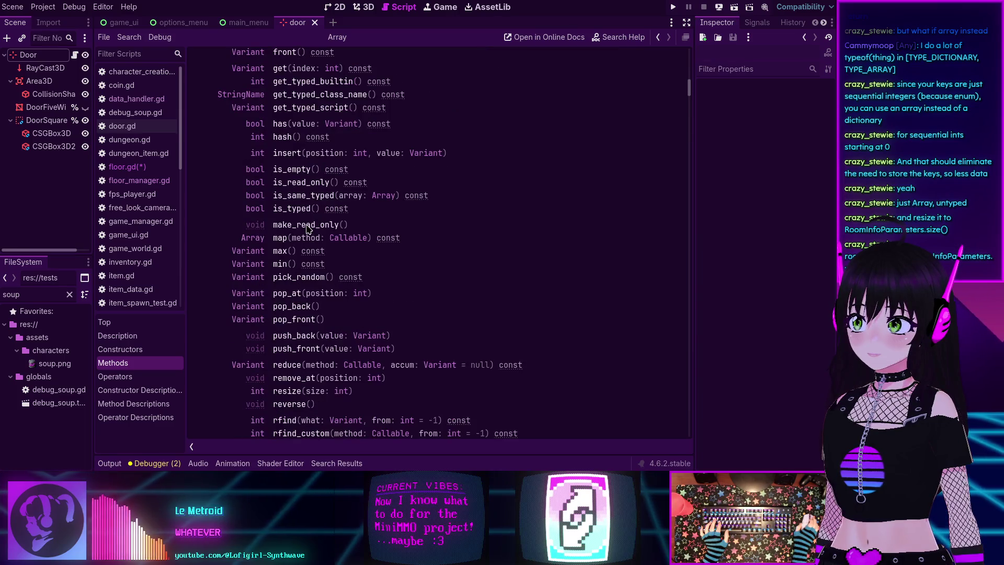
pyautogui.scroll(-3, 307, 229)
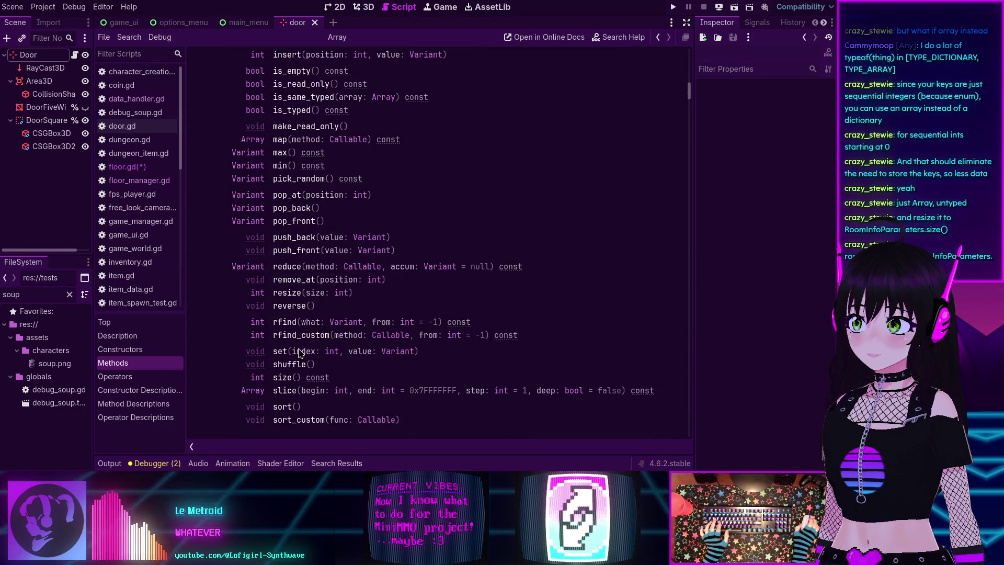
pyautogui.click(287, 293)
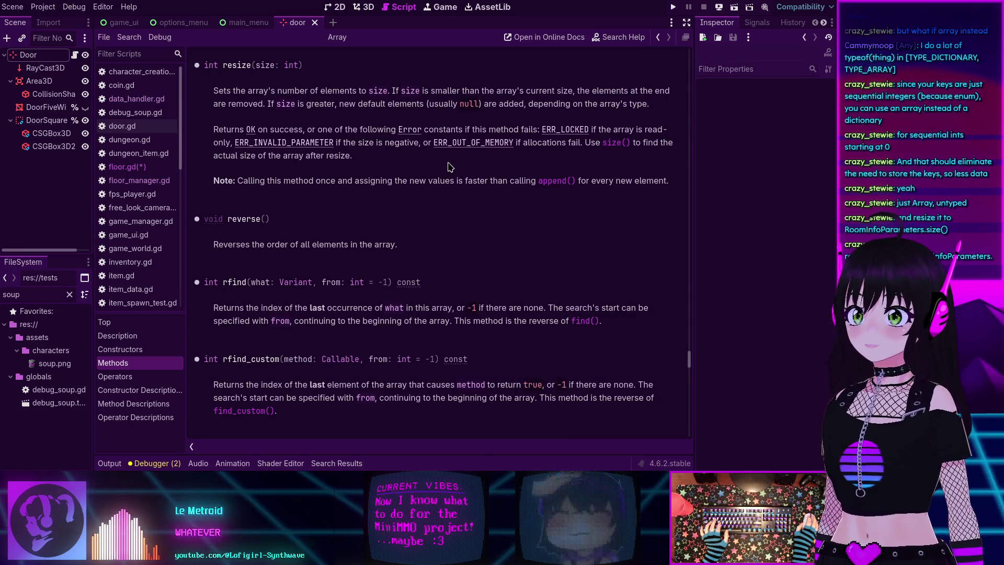
pyautogui.click(658, 37)
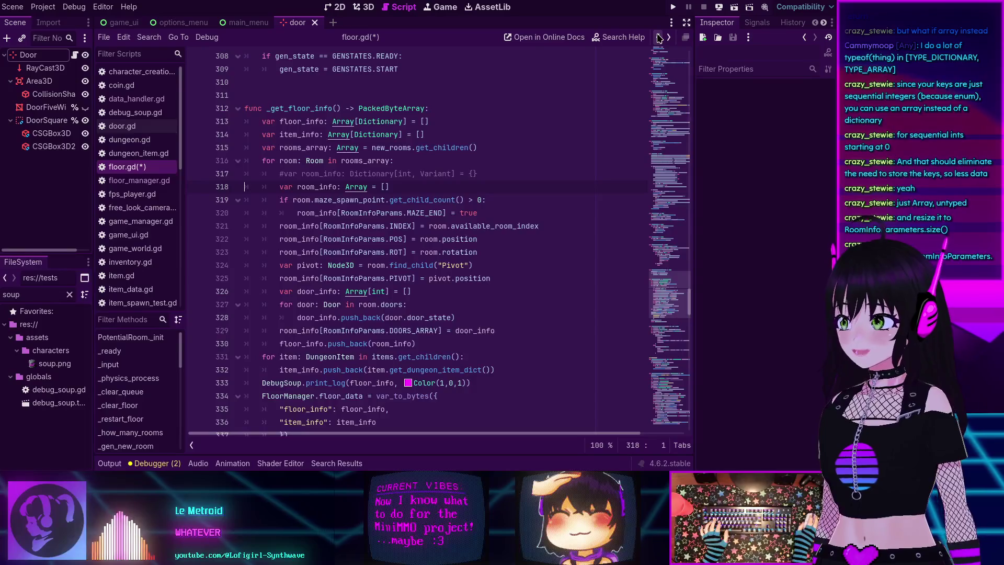
# Step: Add 'room_info.resize(RoomInfoParams.size())' on the line after the room_info declaration
pyautogui.click(411, 186)
pyautogui.press('Return')
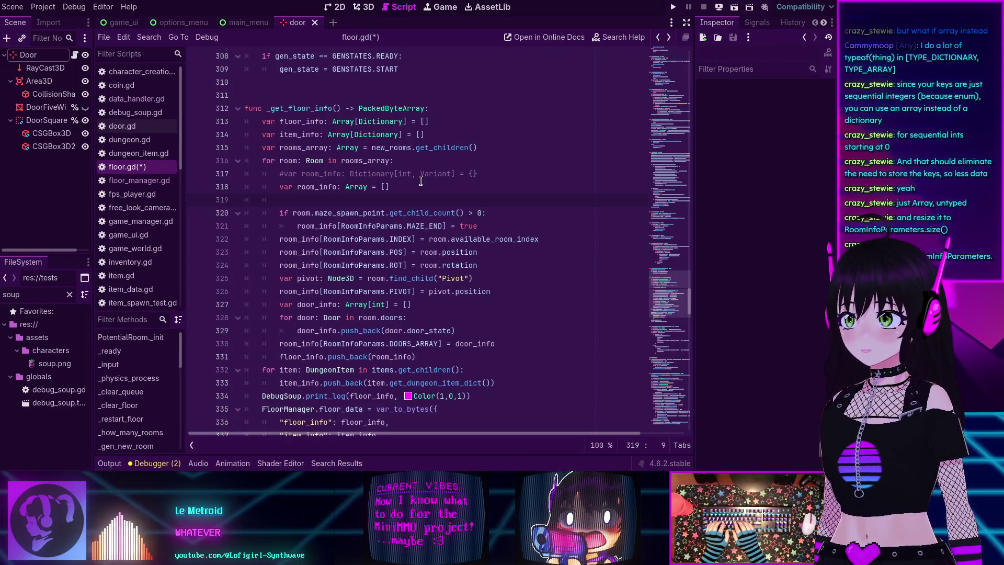
pyautogui.hotkey('ctrl', 'z')
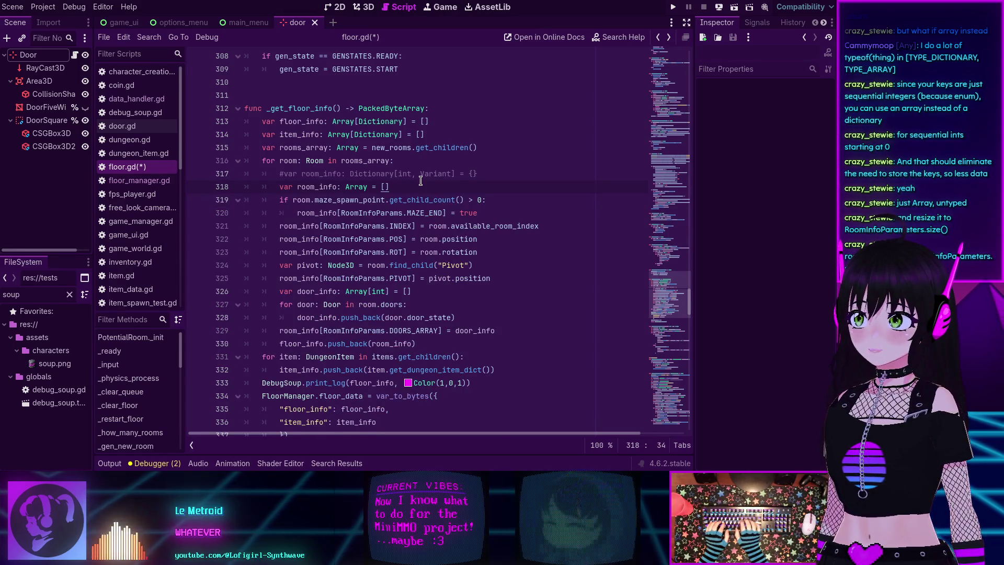
pyautogui.press('Return')
pyautogui.write('room')
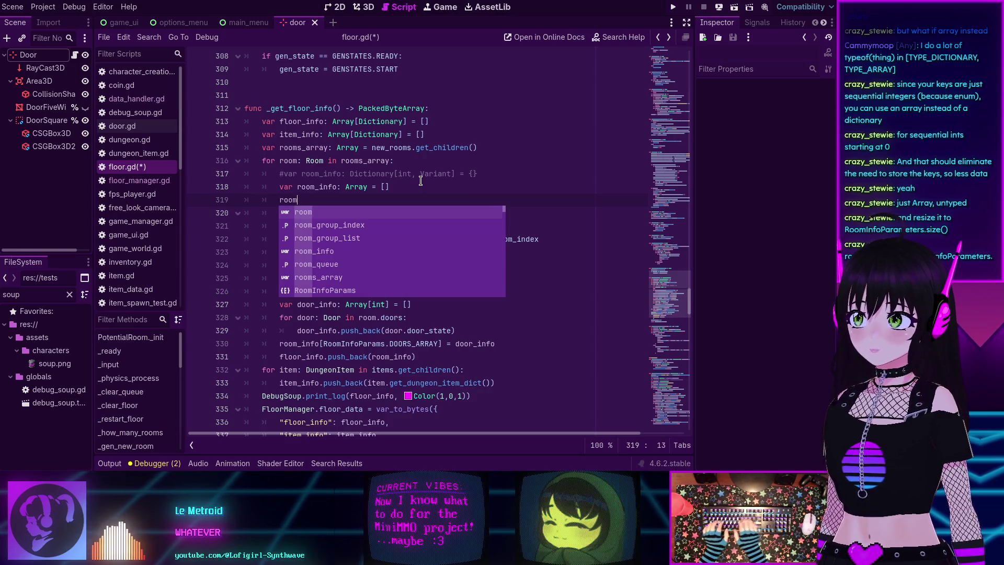
pyautogui.press('Down')
pyautogui.press('Down')
pyautogui.press('Down')
pyautogui.press('Return')
pyautogui.write('.re')
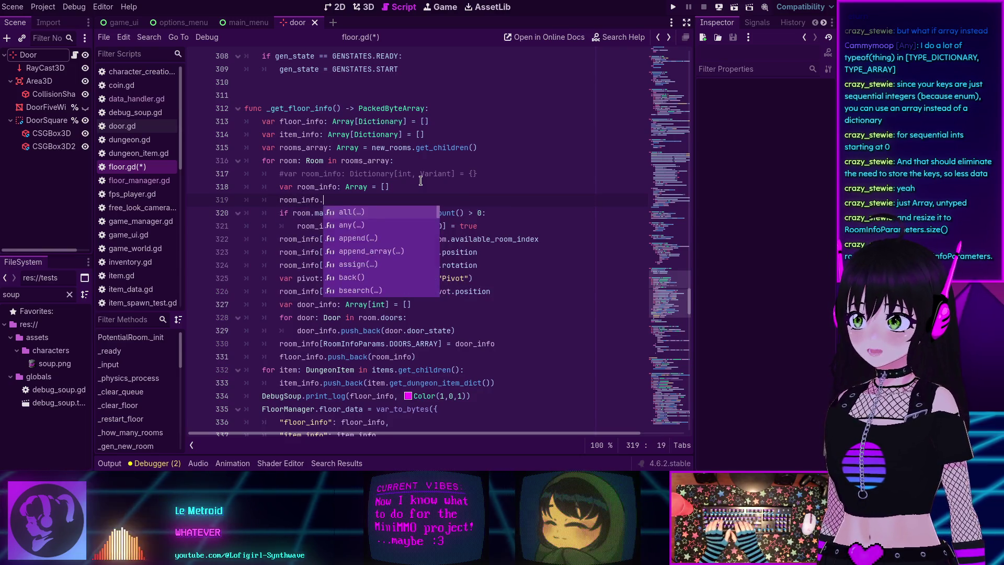
pyautogui.press('Down')
pyautogui.press('Down')
pyautogui.press('Return')
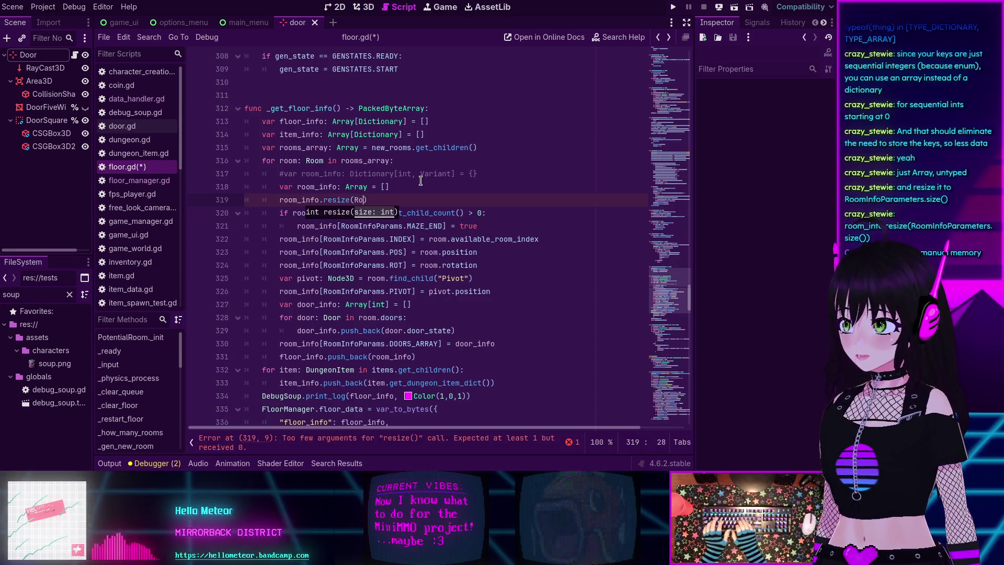
pyautogui.write('RoomInfoParams')
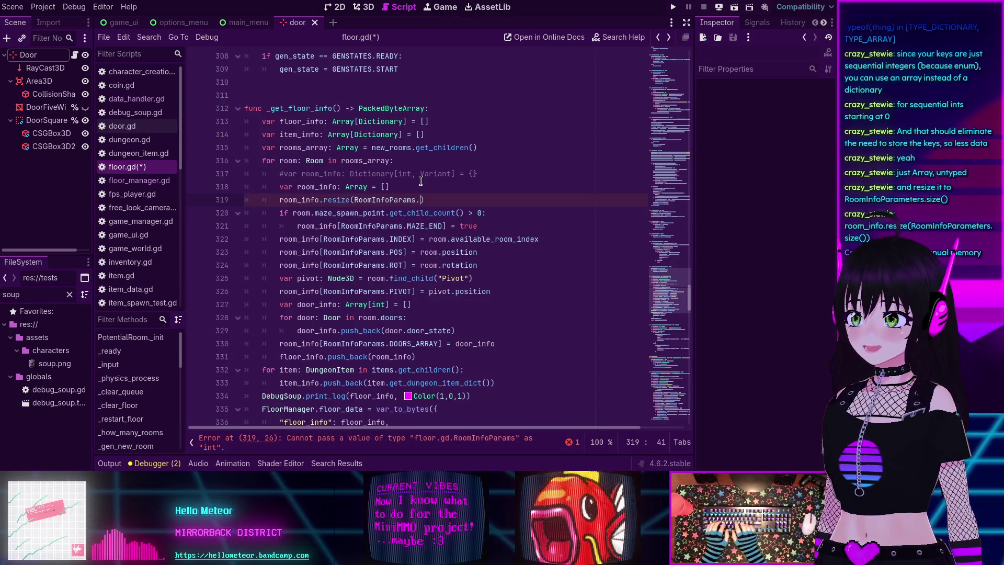
pyautogui.write('.')
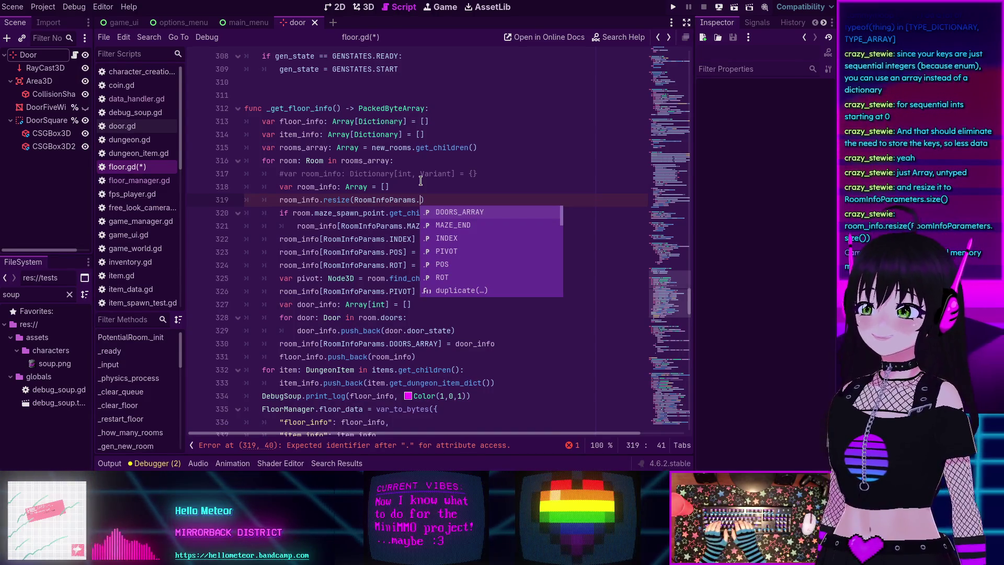
pyautogui.write('size()')
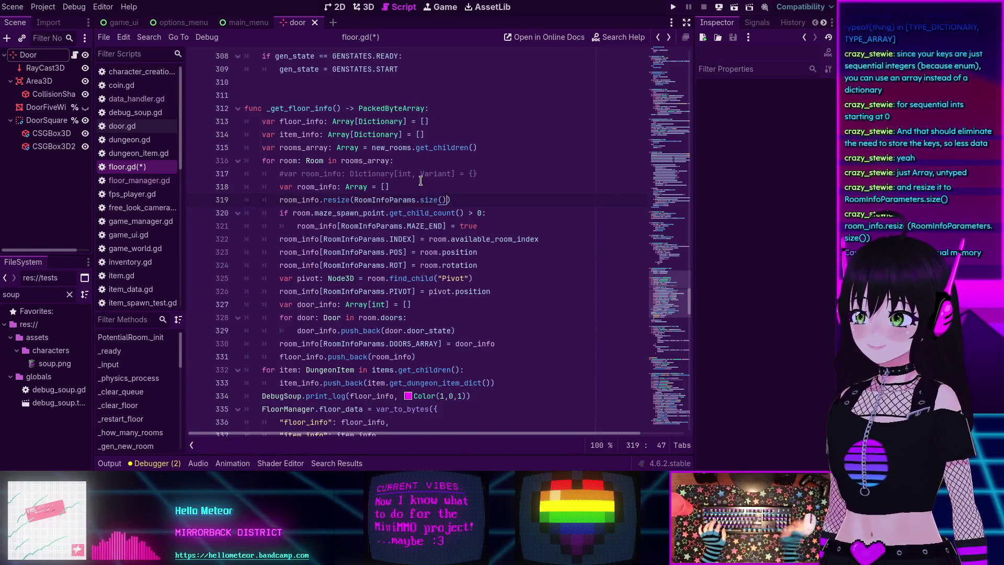
# Step: Save floor.gd
pyautogui.hotkey('ctrl', 's')
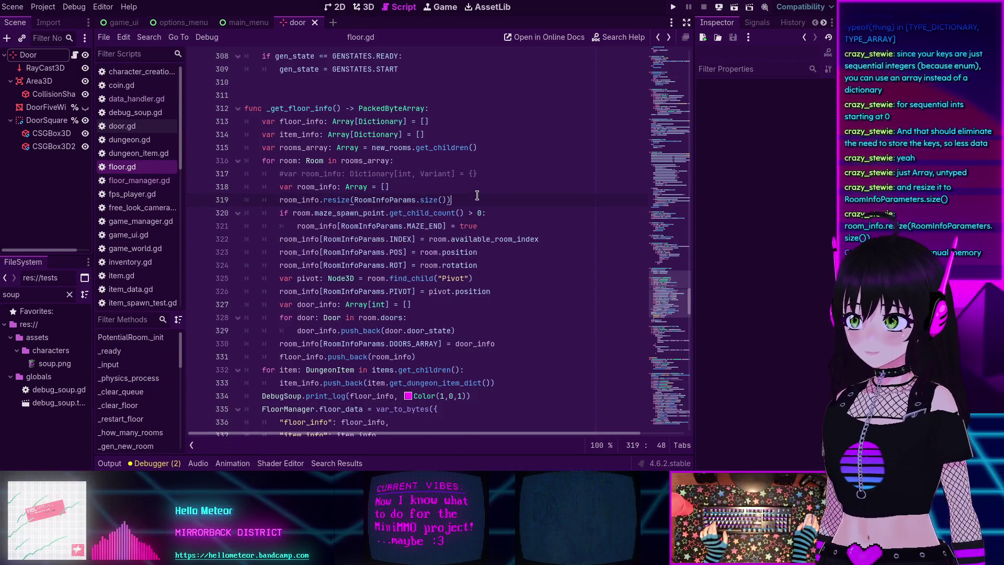
pyautogui.moveTo(296, 195)
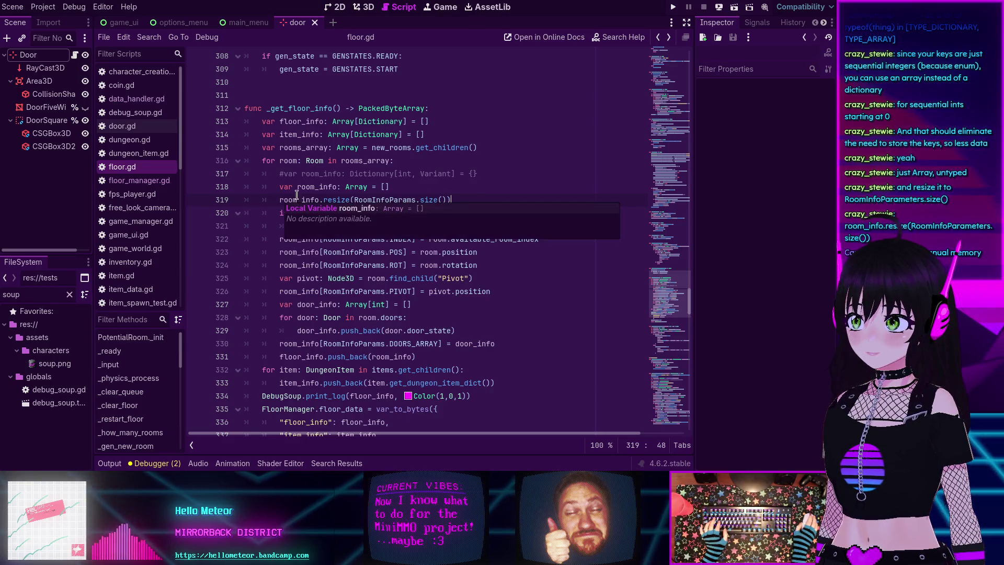
pyautogui.scroll(-13, 321, 214)
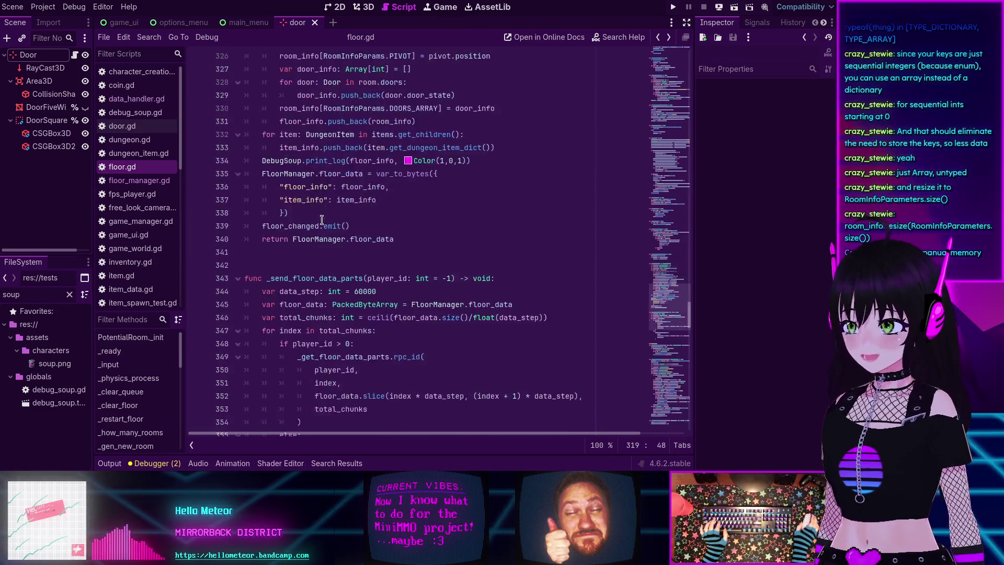
pyautogui.scroll(-8, 312, 219)
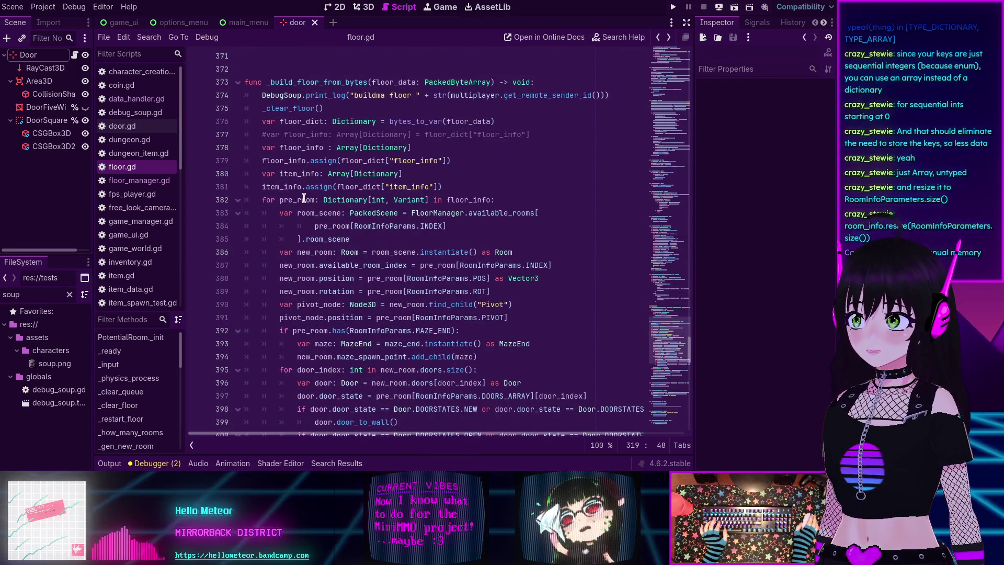
pyautogui.scroll(-1, 393, 198)
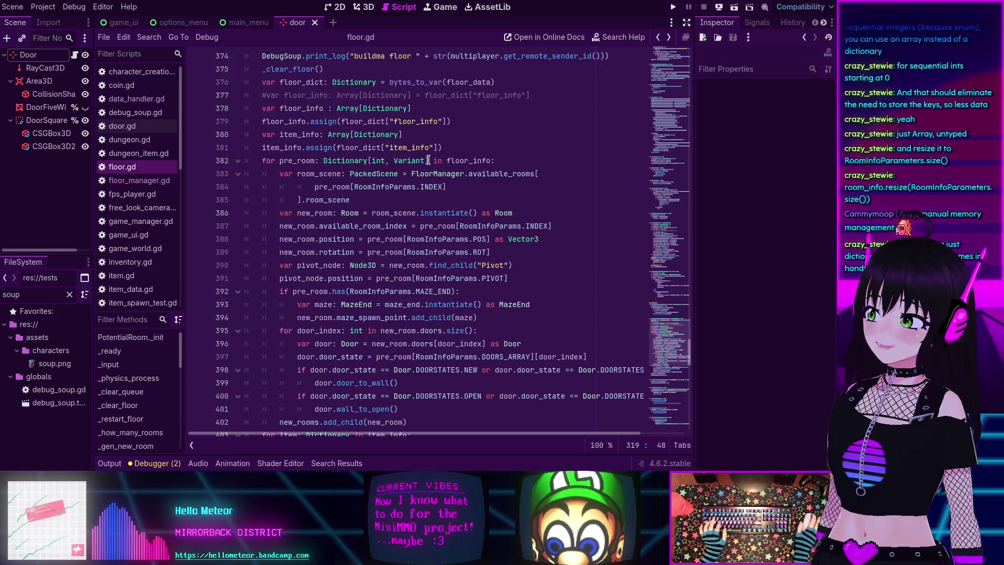
pyautogui.moveTo(428, 160); pyautogui.dragTo(325, 159)
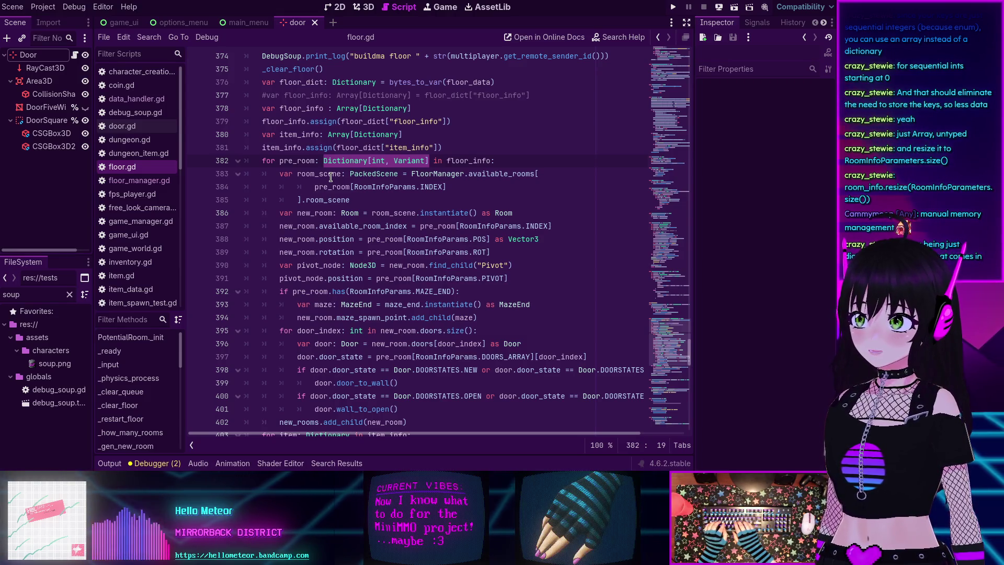
pyautogui.moveTo(393, 222)
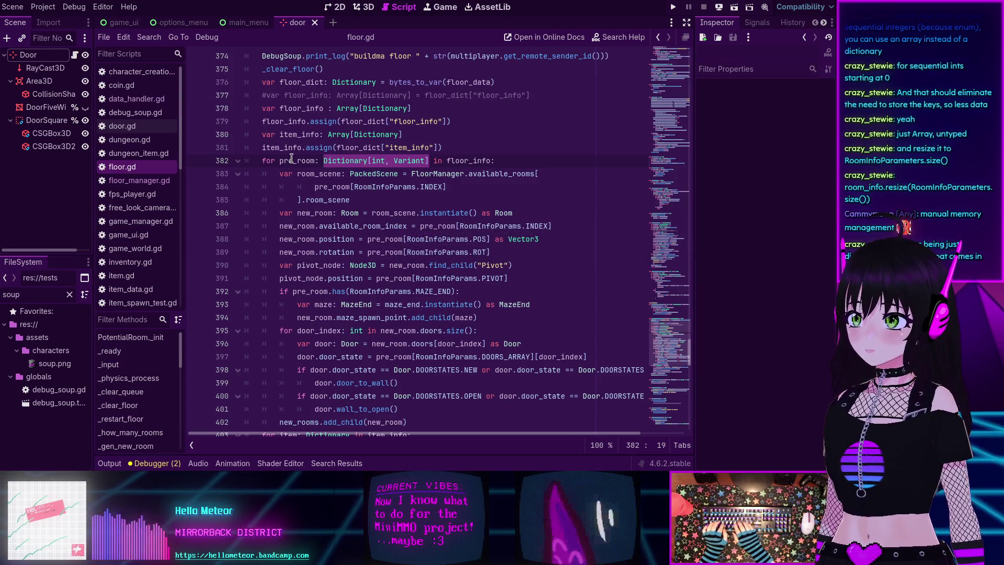
# Step: Try Array as pre_room's type on line 382, then revert to Dictionary[int, Variant] to compare
pyautogui.write('Array')
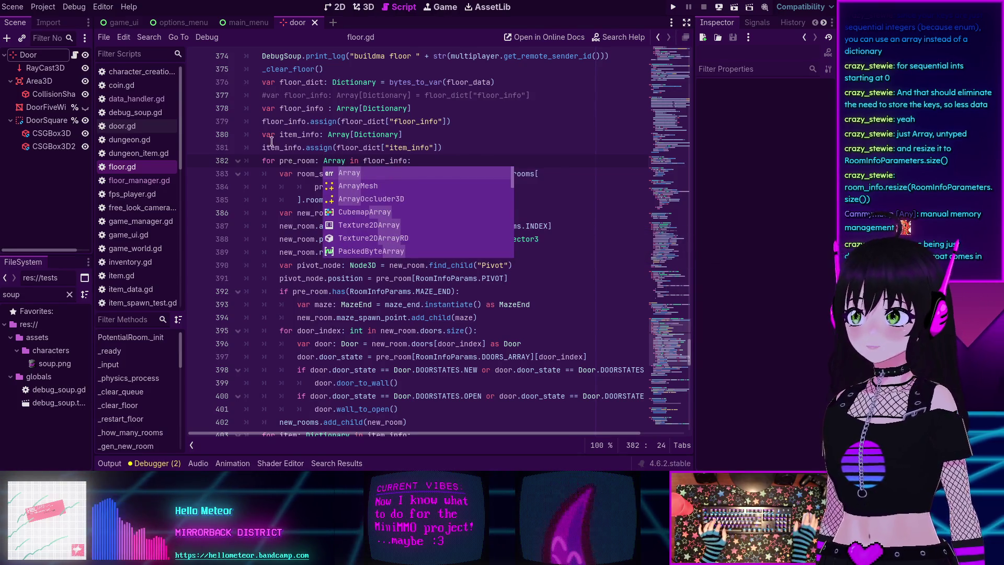
pyautogui.click(412, 147)
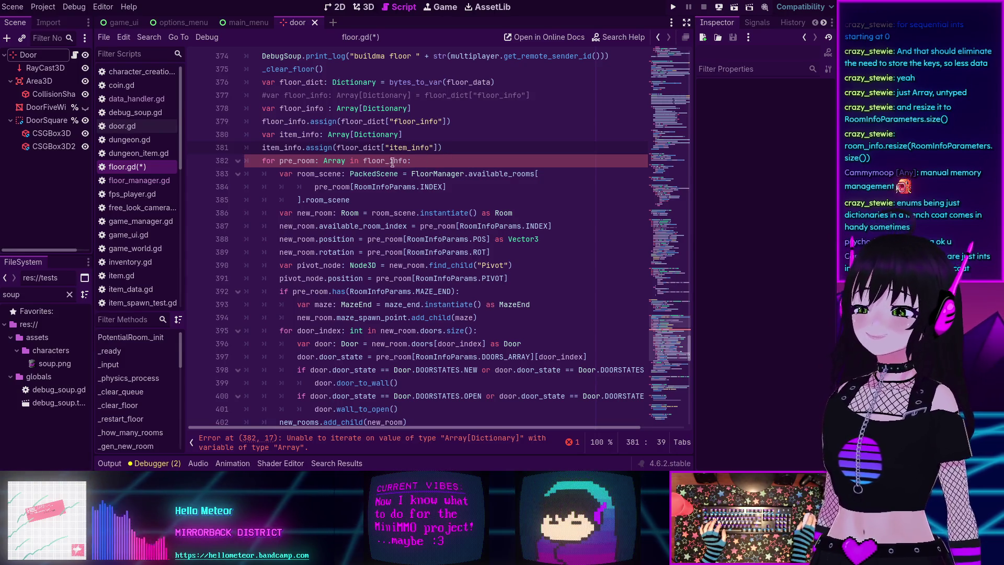
pyautogui.click(288, 161)
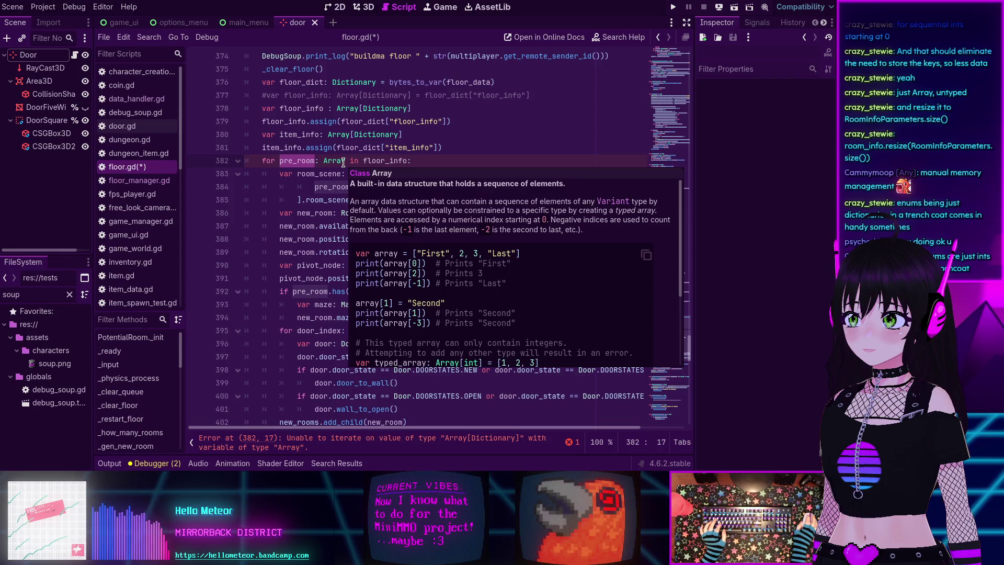
pyautogui.click(341, 161)
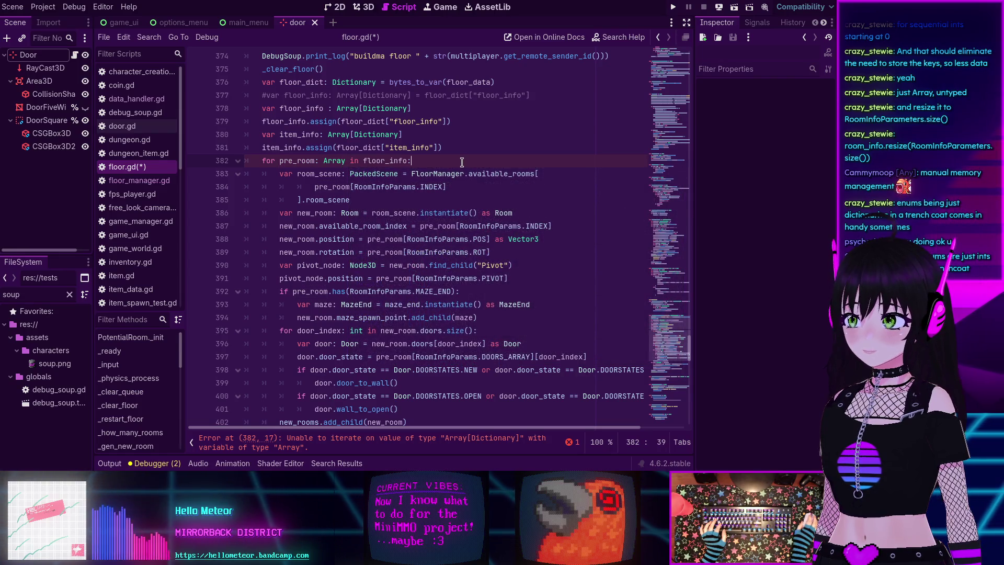
pyautogui.scroll(1, 462, 163)
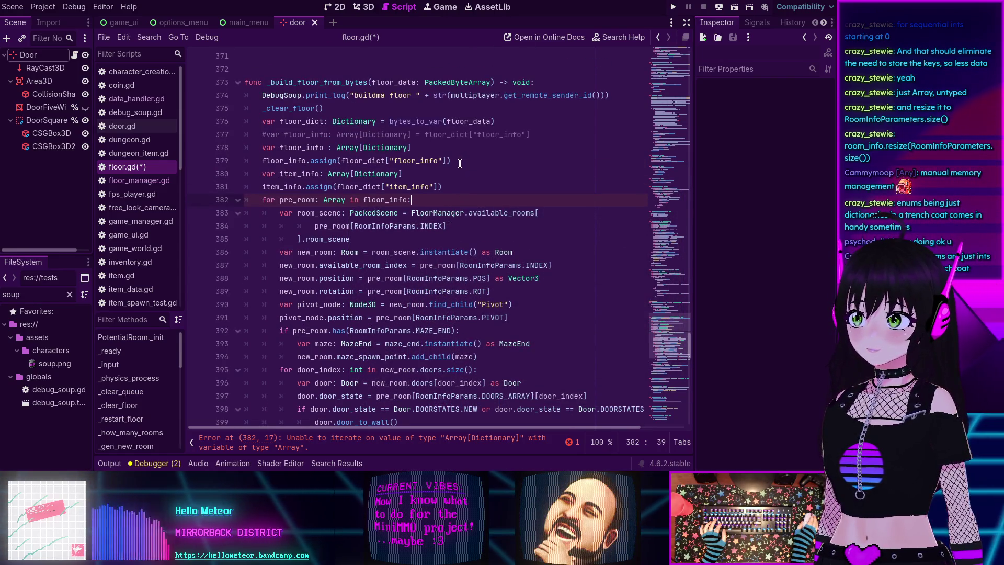
pyautogui.write('Dictionary[int, Variant]')
pyautogui.hotkey('ctrl', 's')
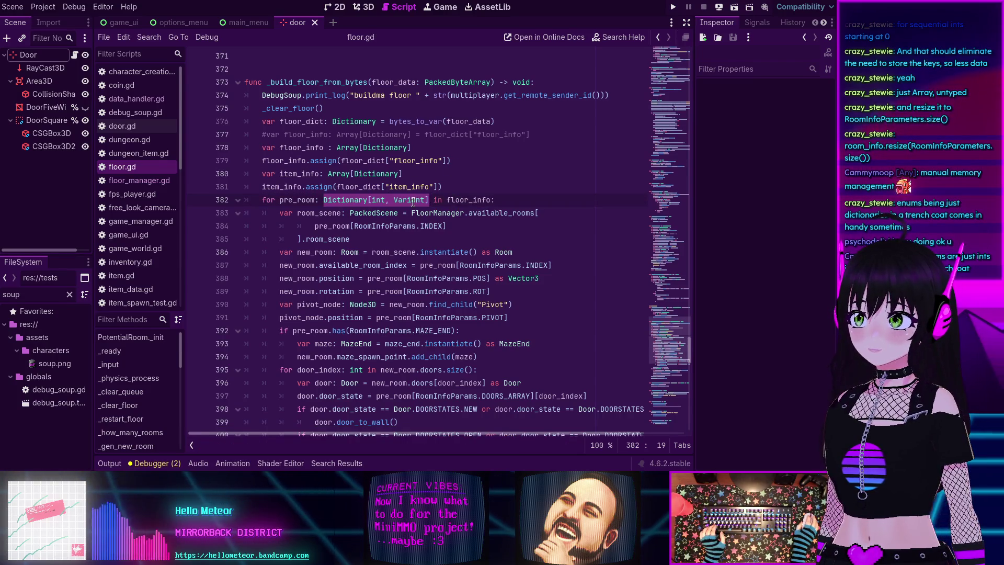
pyautogui.click(376, 200)
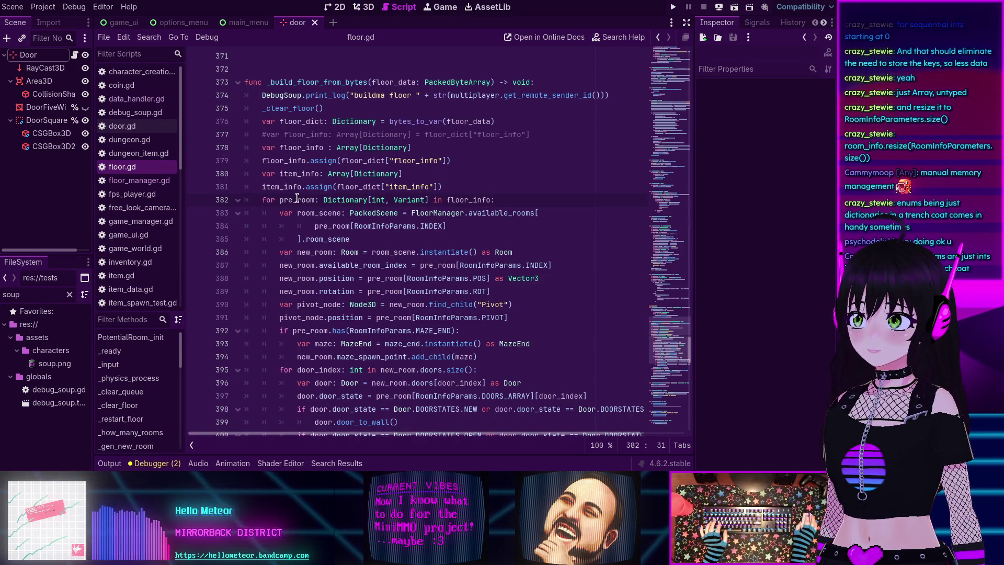
# Step: Replace Dictionary[int, Variant] with Array again for pre_room on line 382
pyautogui.doubleClick(379, 281)
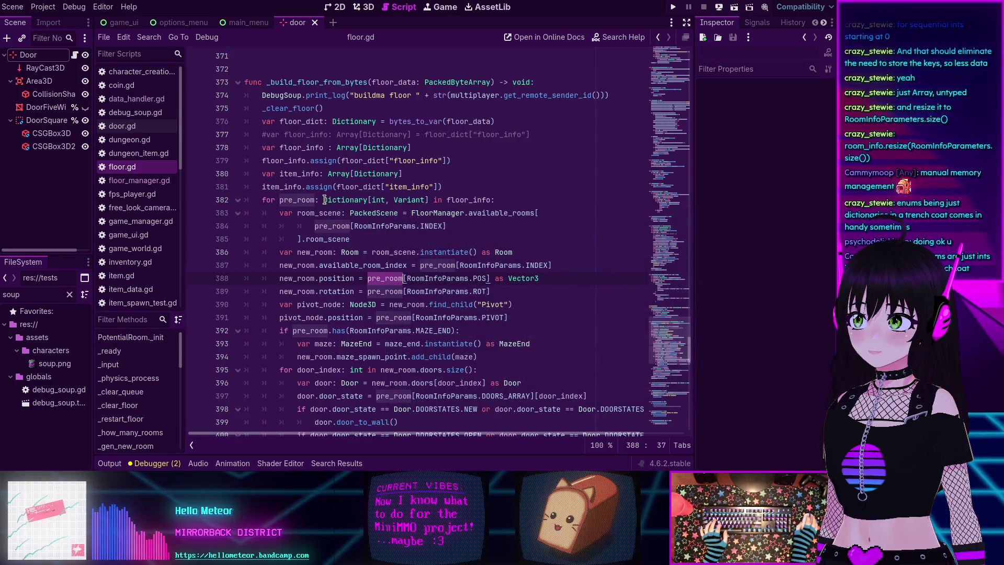
pyautogui.moveTo(325, 199)
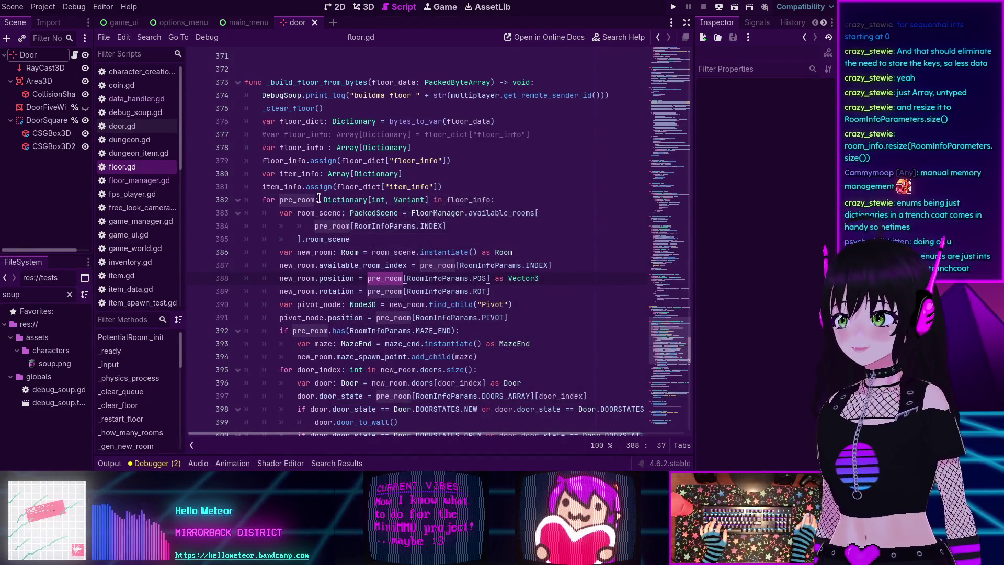
pyautogui.moveTo(324, 199); pyautogui.dragTo(338, 199)
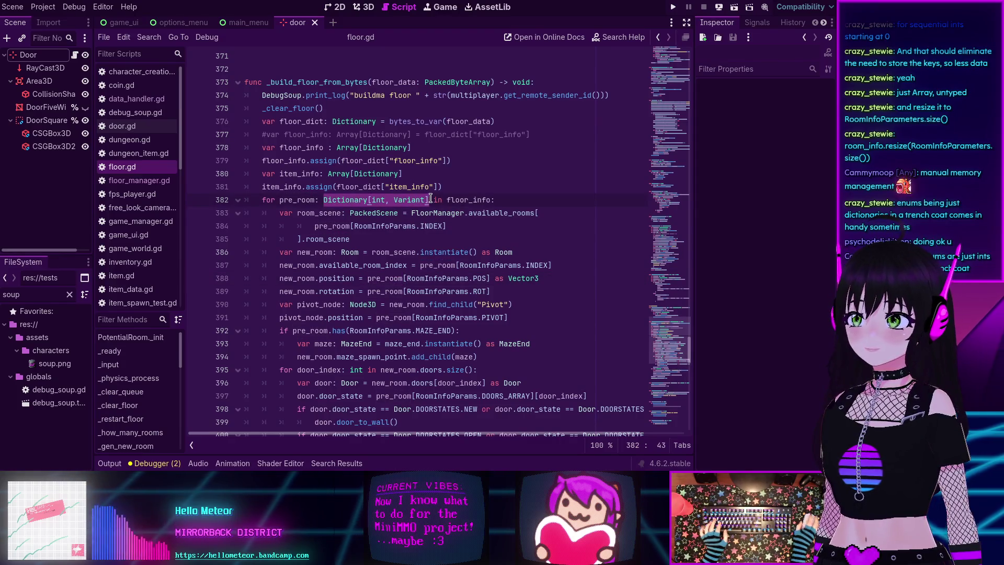
pyautogui.write('Array')
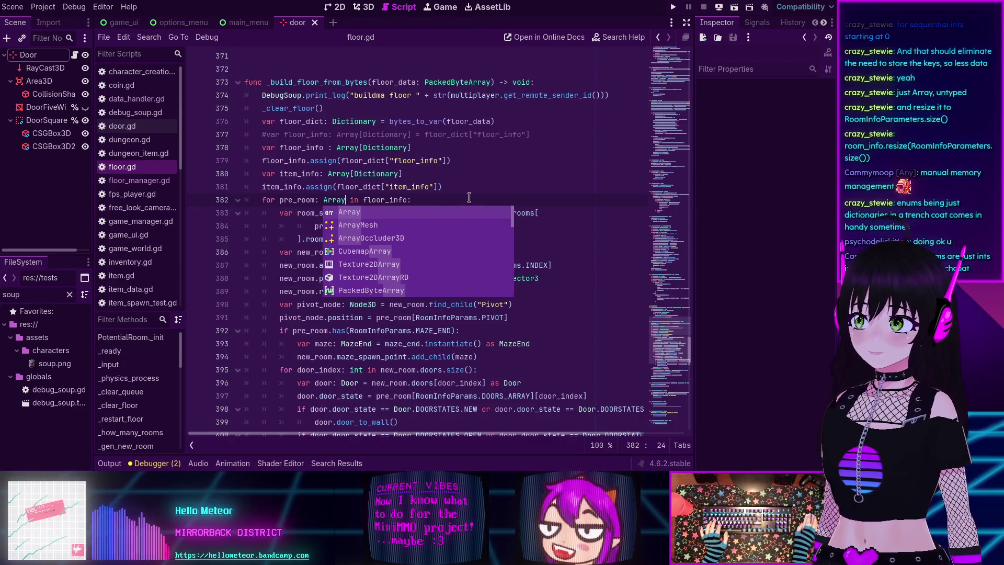
pyautogui.click(470, 189)
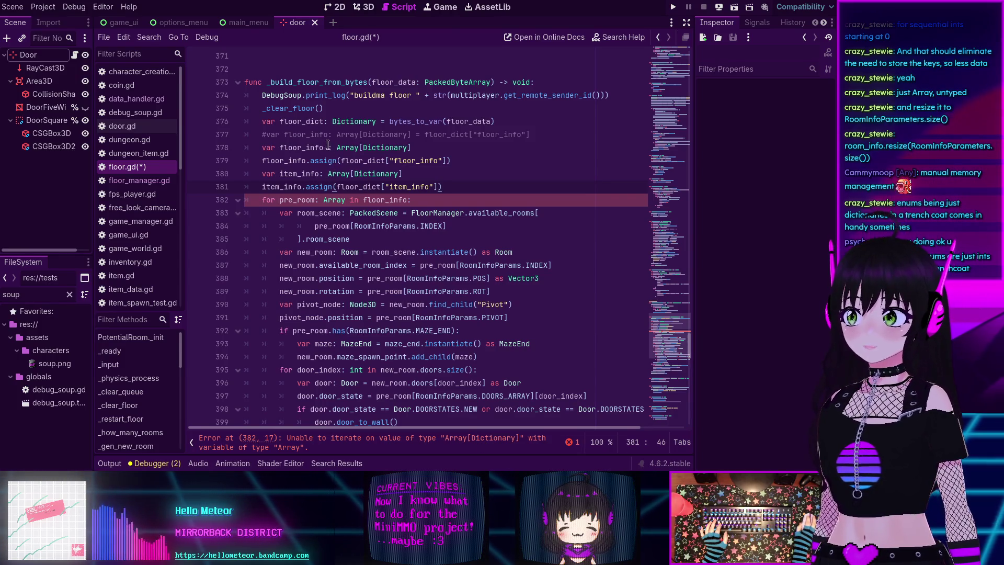
pyautogui.scroll(18, 337, 145)
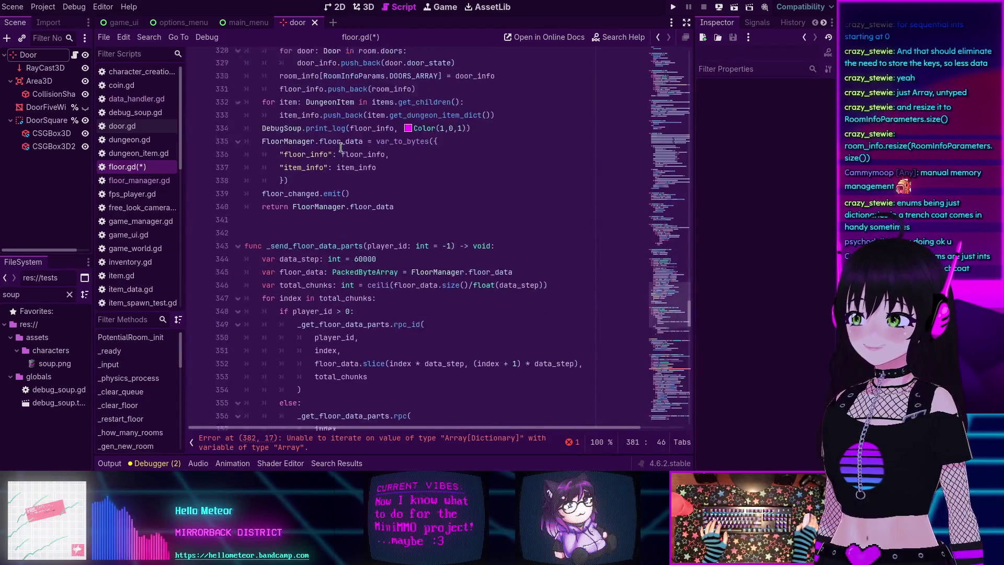
# Step: Change the Dictionary element type on line 378 to Array
pyautogui.scroll(3, 341, 148)
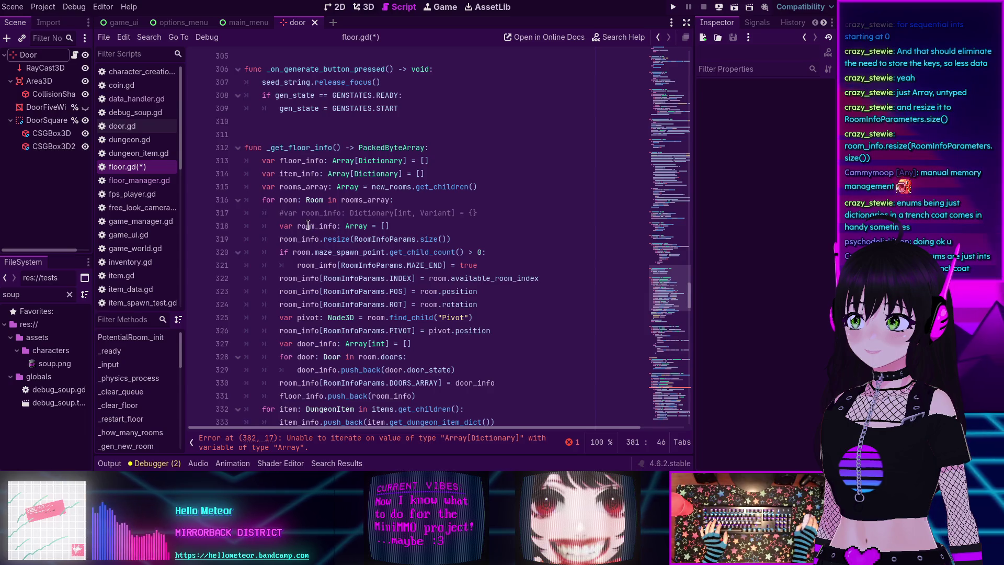
pyautogui.scroll(-17, 311, 224)
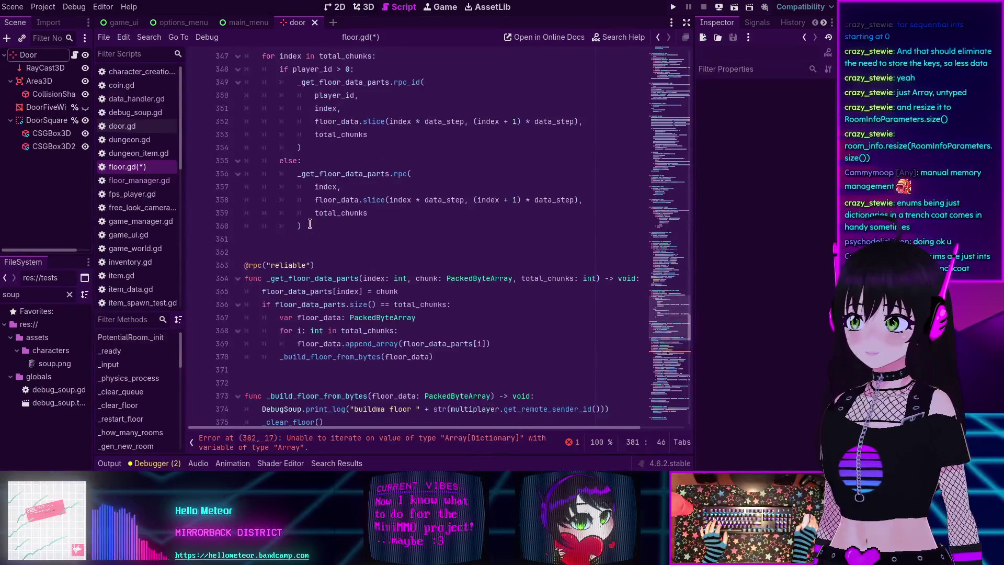
pyautogui.scroll(-1, 309, 224)
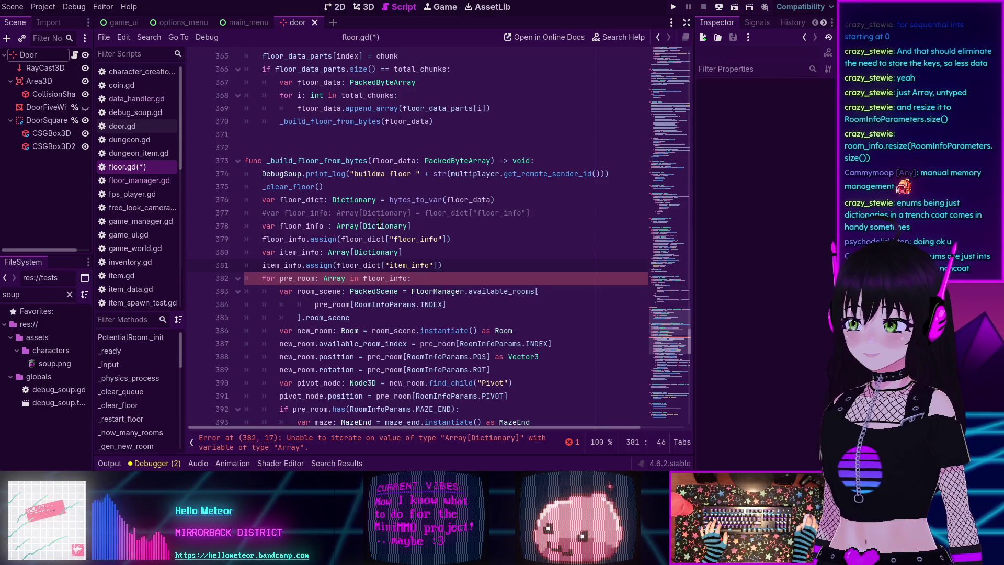
pyautogui.moveTo(379, 224)
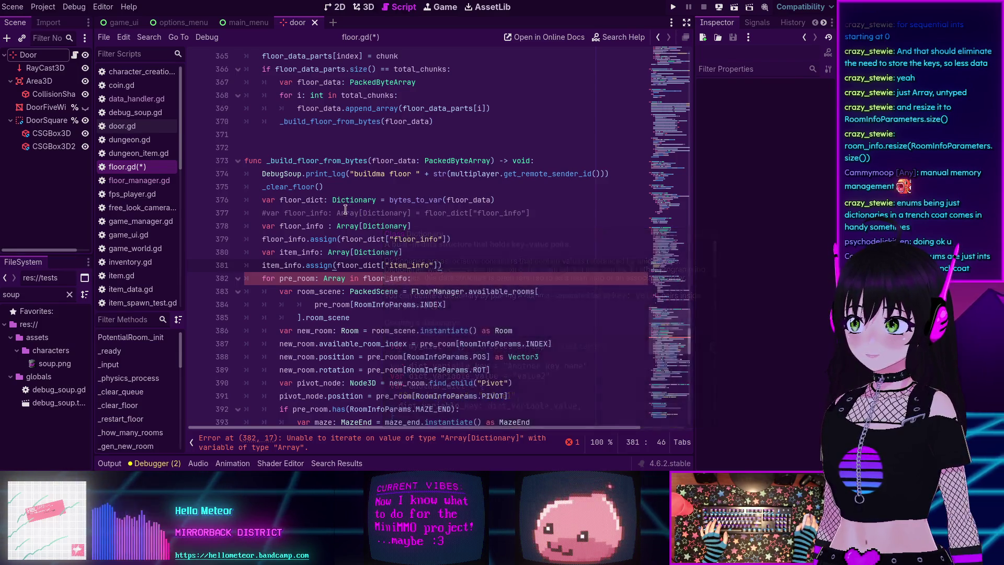
pyautogui.doubleClick(390, 226)
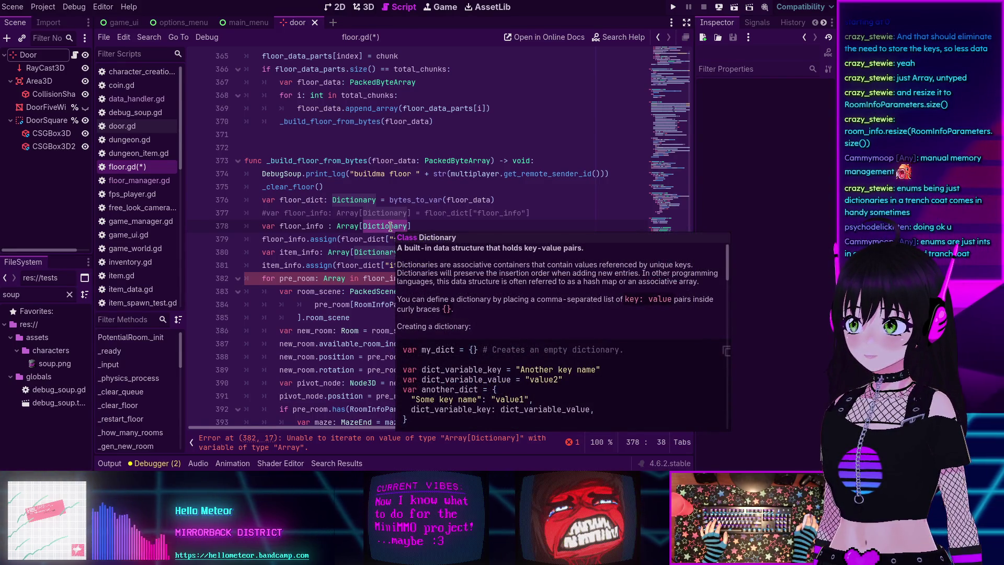
pyautogui.write('Array')
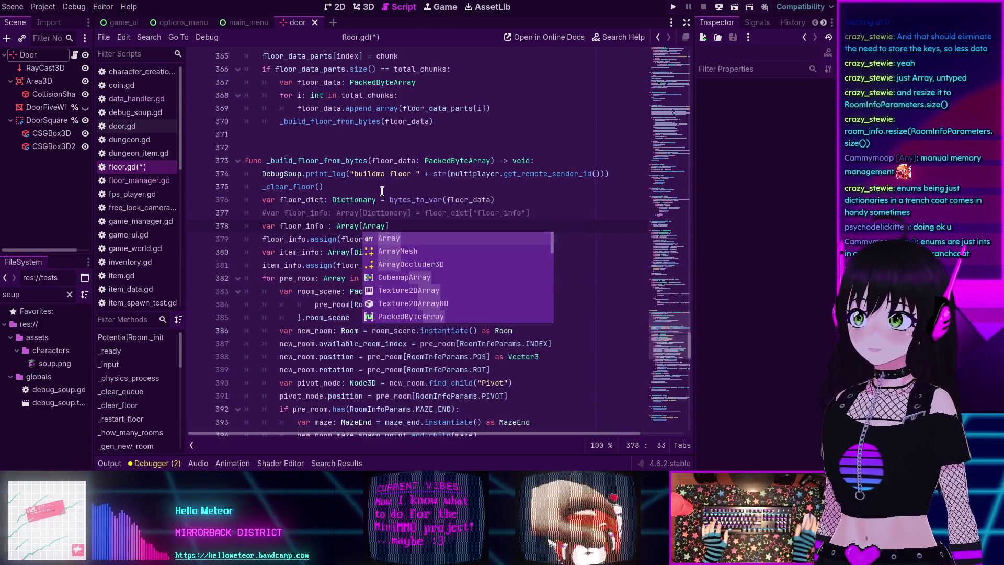
pyautogui.click(421, 228)
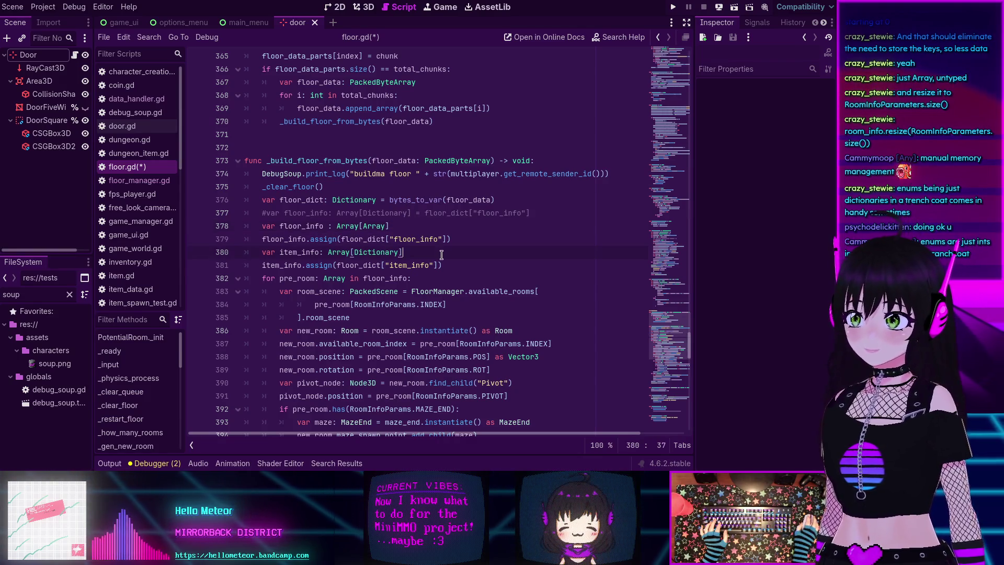
# Step: Run the project to test floor building
pyautogui.scroll(-1, 441, 254)
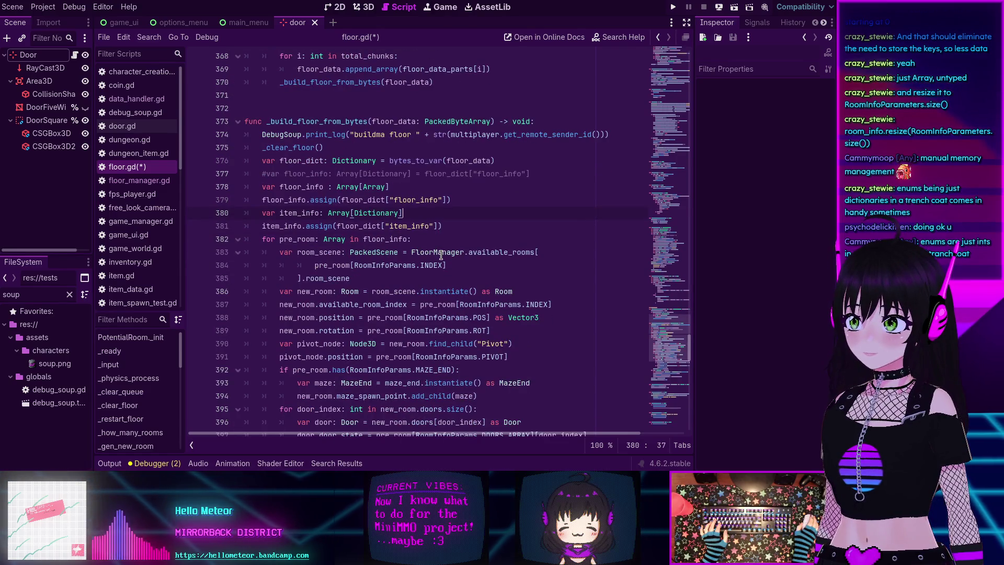
pyautogui.scroll(-1, 441, 254)
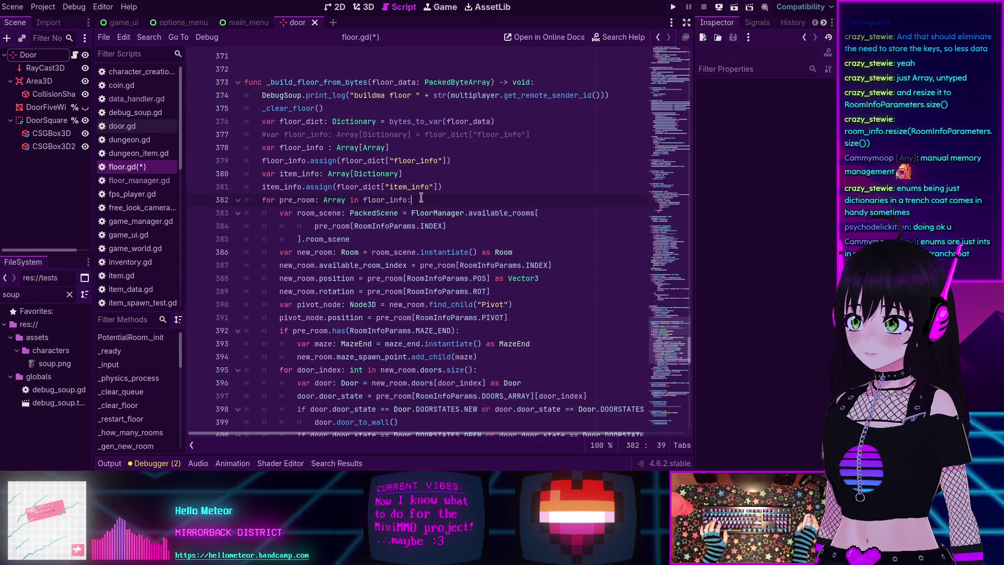
pyautogui.click(673, 7)
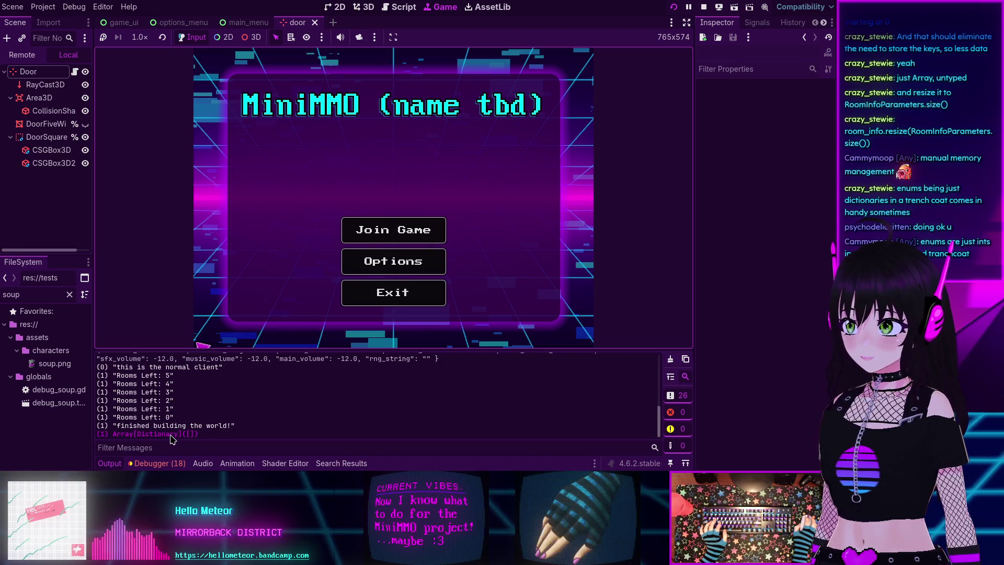
# Step: Join the game through Join Game, Submit and connect, then stop the run
pyautogui.click(371, 233)
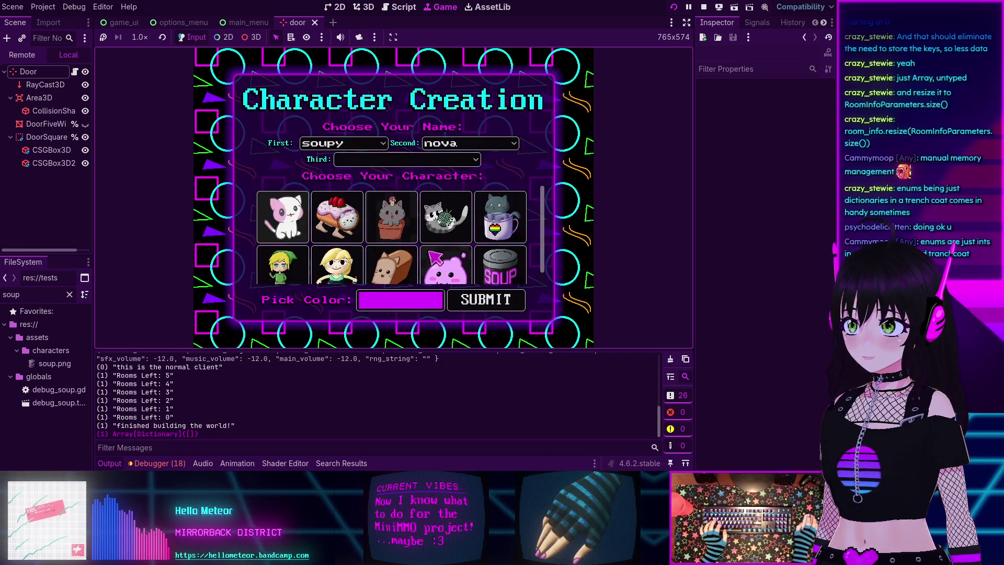
pyautogui.click(487, 300)
pyautogui.click(386, 238)
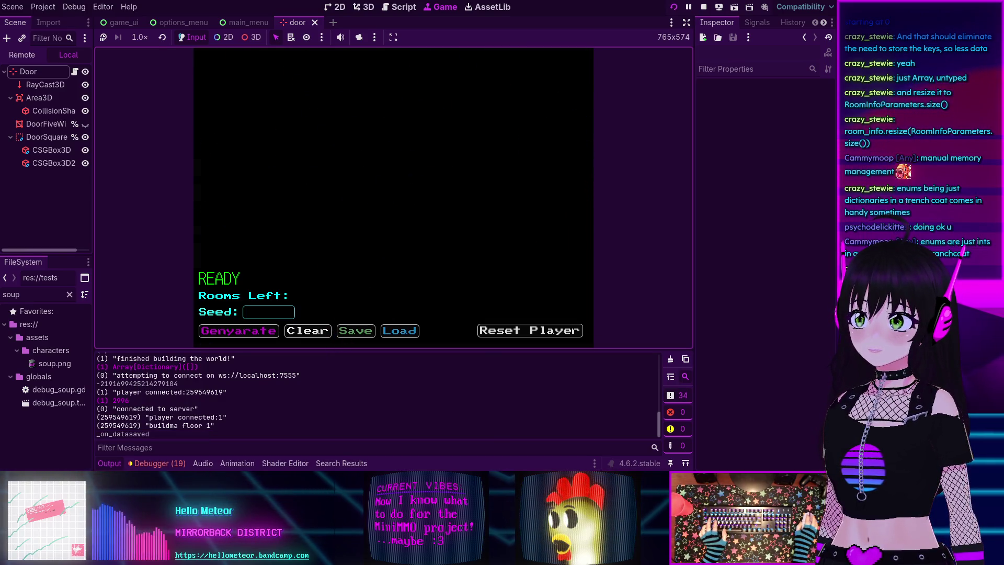
pyautogui.click(703, 7)
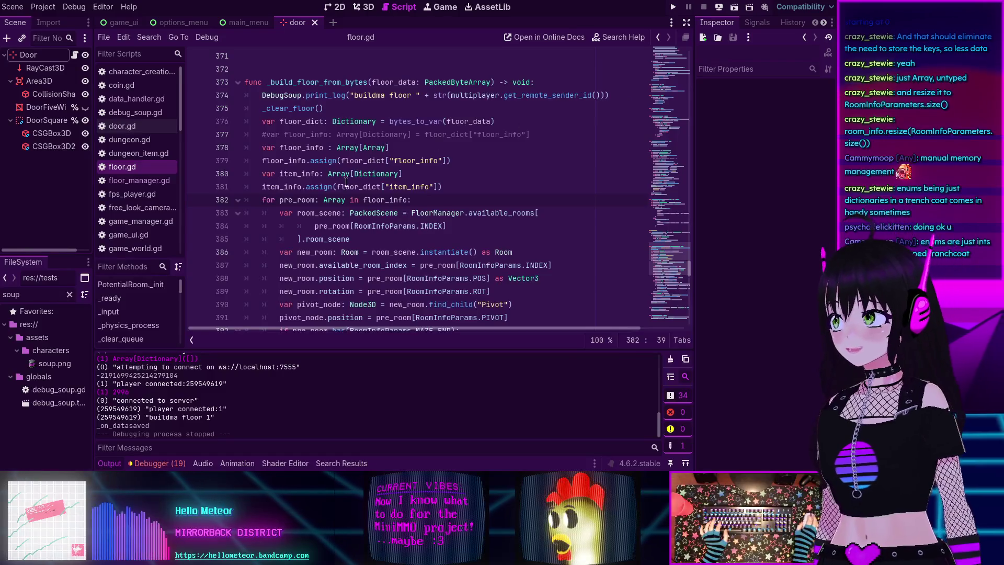
# Step: Rerun the project and jump to the push_back type error in floor.gd
pyautogui.scroll(-2, 364, 193)
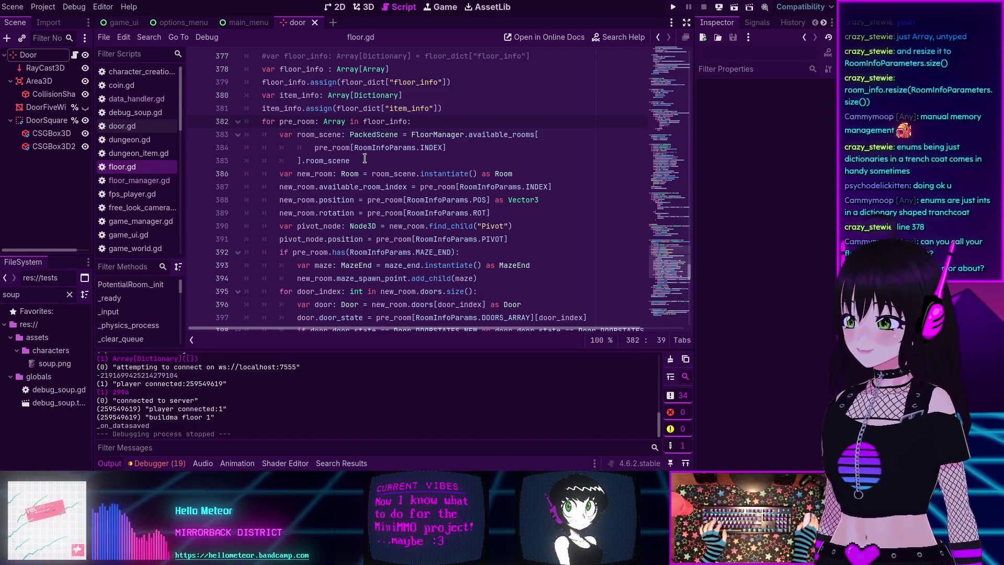
pyautogui.press('F5')
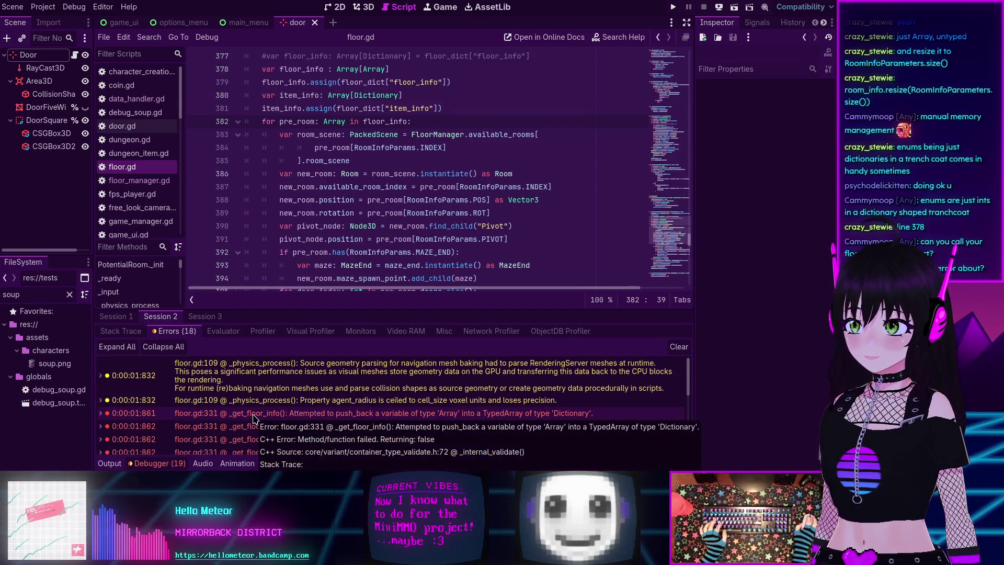
pyautogui.click(255, 418)
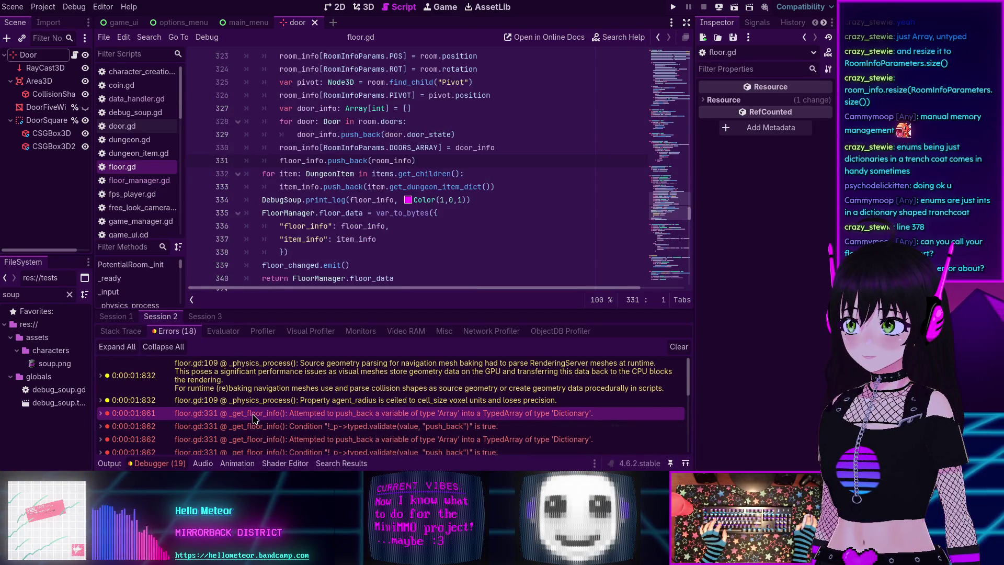
pyautogui.moveTo(323, 157)
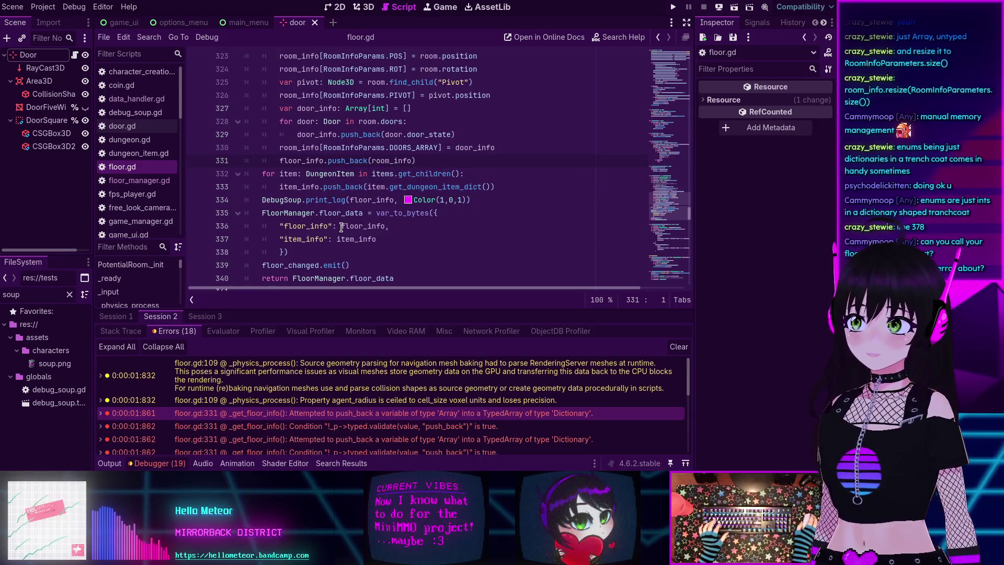
pyautogui.moveTo(341, 227)
pyautogui.scroll(1, 326, 180)
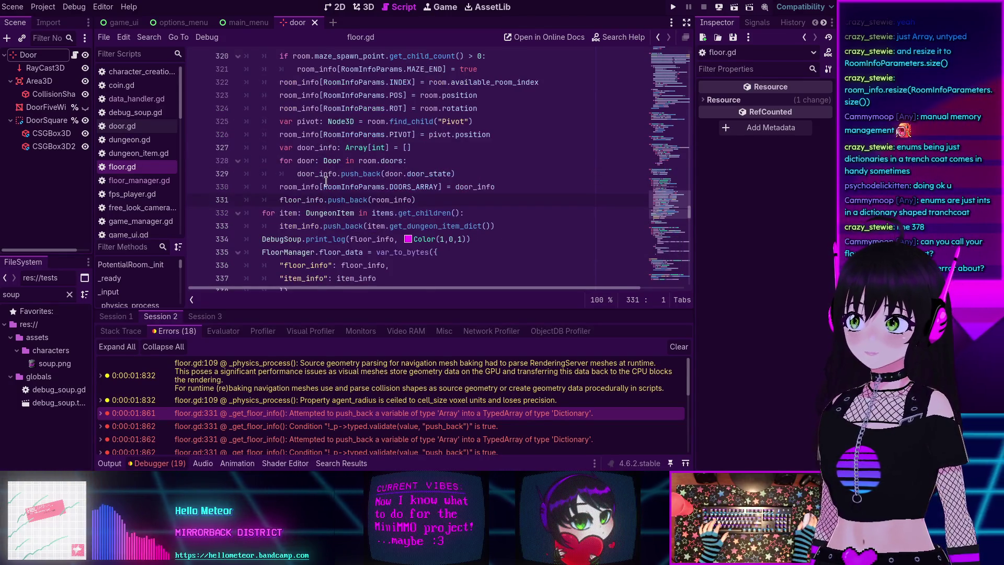
pyautogui.scroll(5, 301, 193)
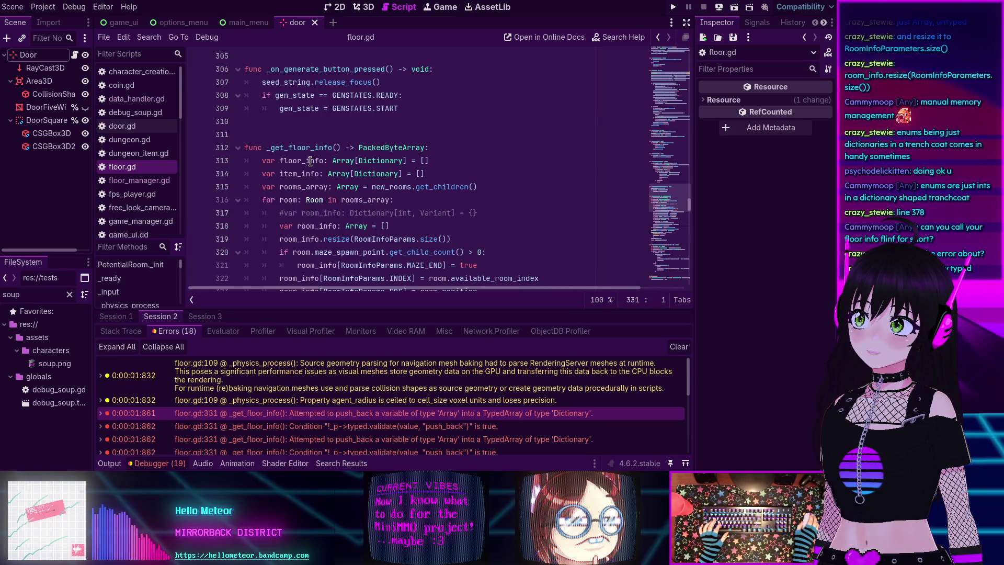
# Step: Change floor_info's element type to Array on line 313, save floor.gd, and relaunch with F5
pyautogui.doubleClick(379, 160)
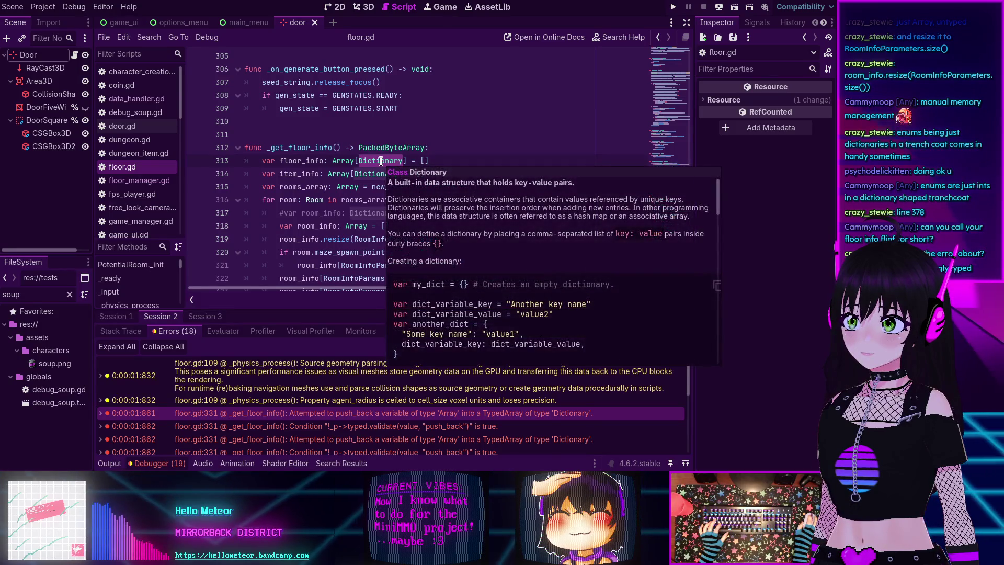
pyautogui.write('ARR')
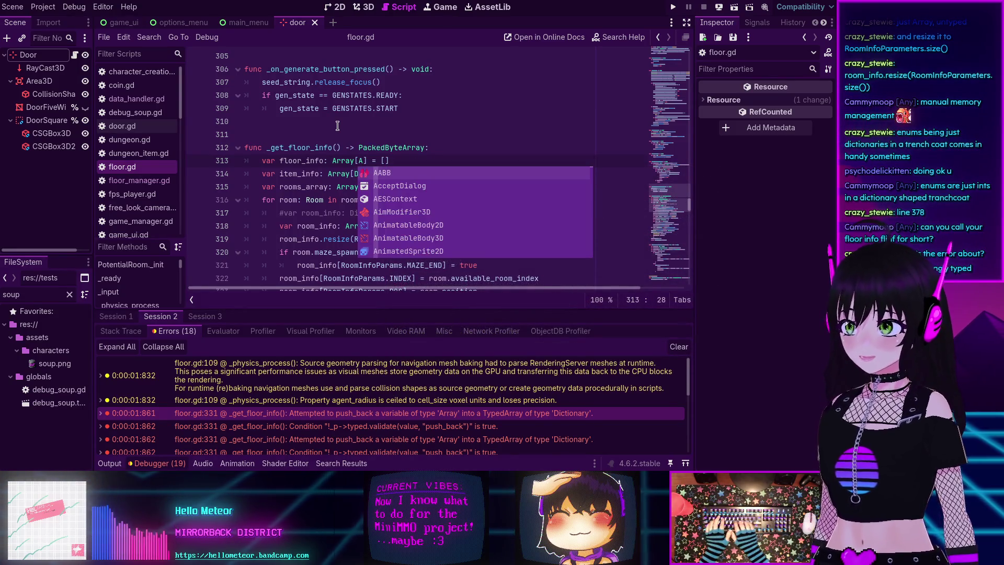
pyautogui.press('BackSpace')
pyautogui.press('BackSpace')
pyautogui.write('rray')
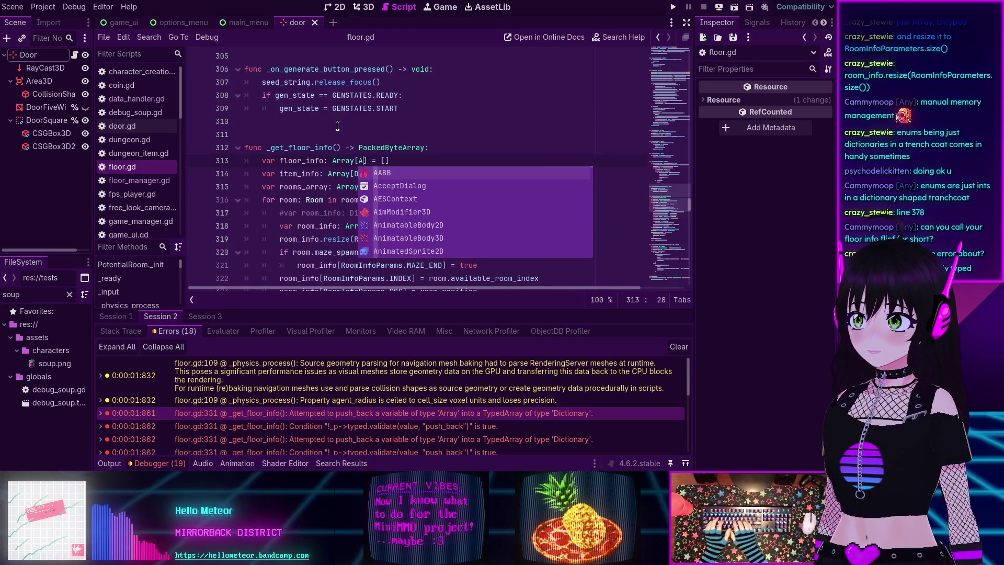
pyautogui.click(481, 134)
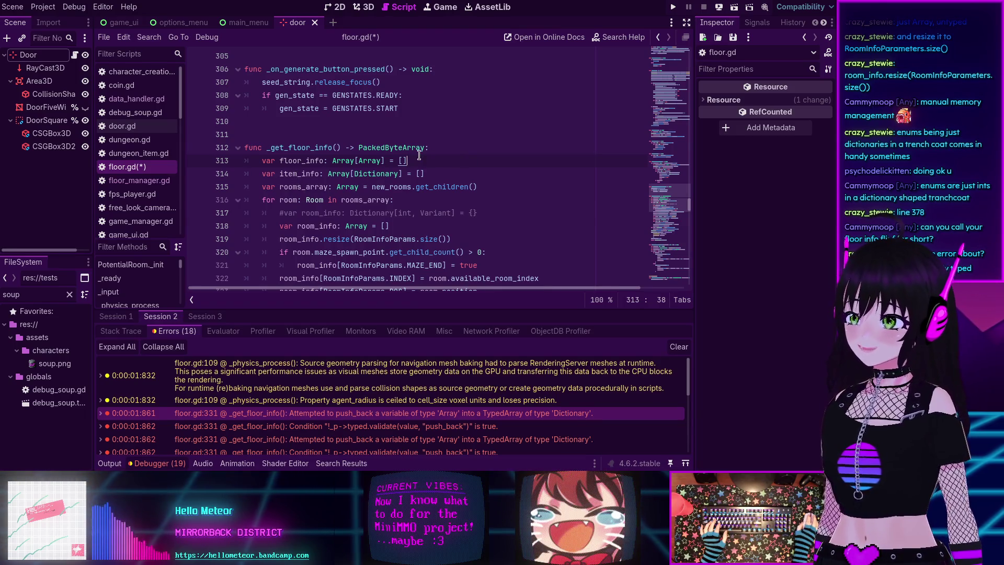
pyautogui.scroll(-7, 419, 155)
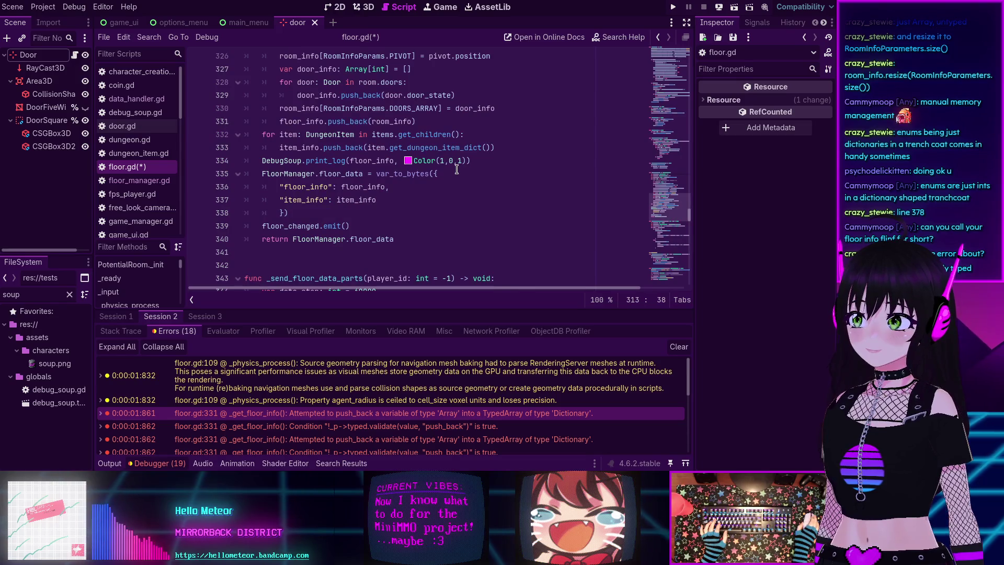
pyautogui.scroll(6, 456, 168)
pyautogui.hotkey('ctrl', 's')
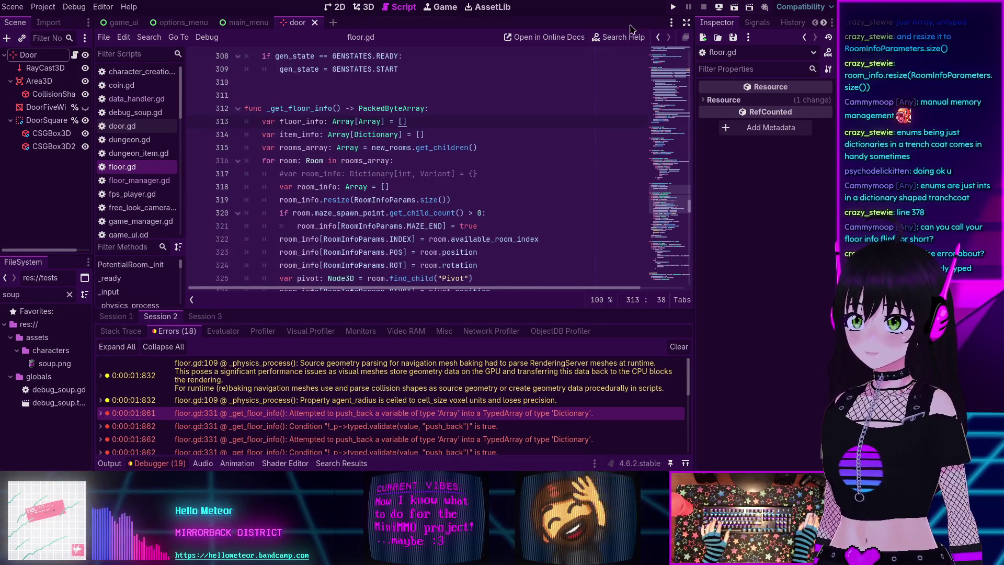
pyautogui.press('F5')
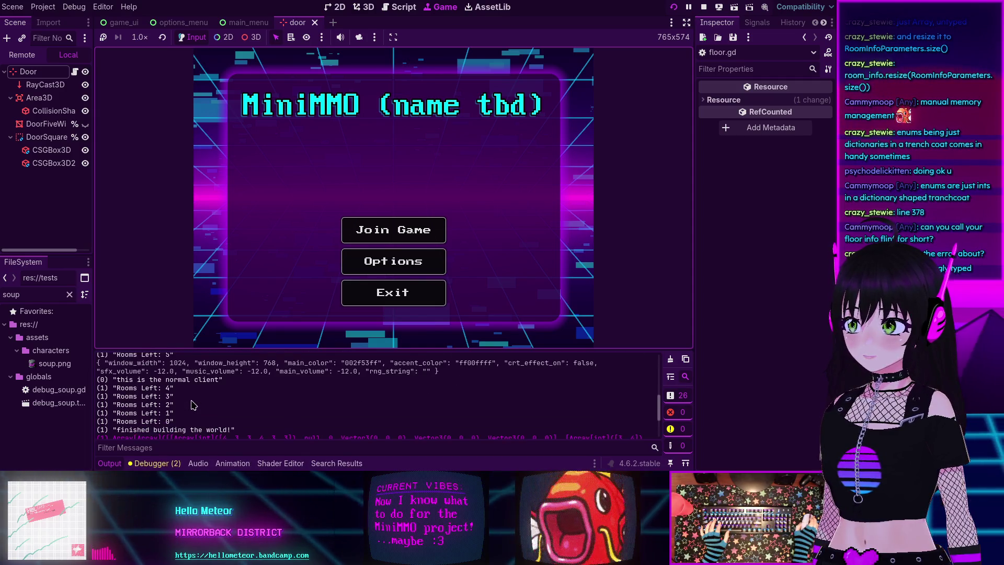
# Step: Join the game, submit character creation, and connect to the server
pyautogui.scroll(-3, 193, 404)
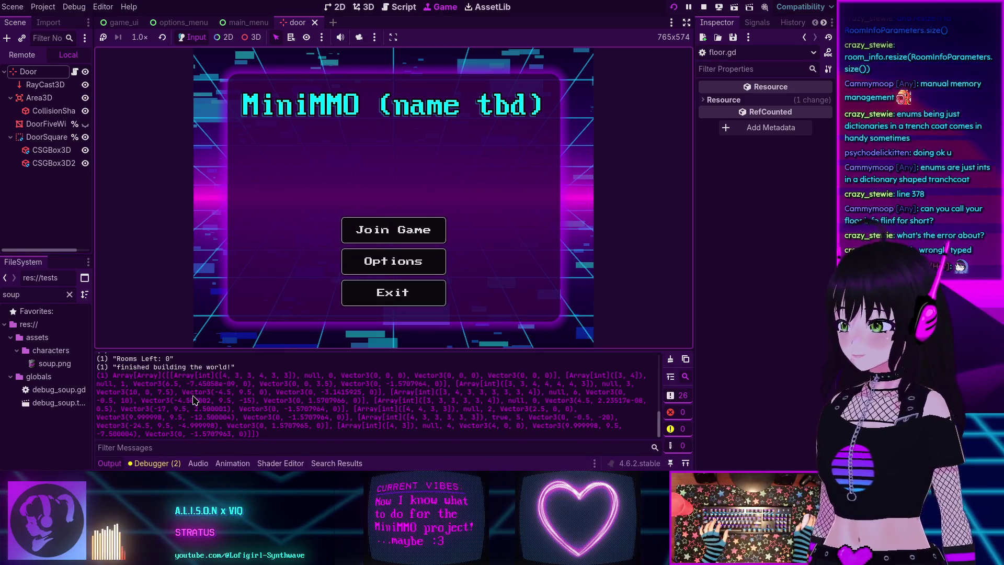
pyautogui.click(417, 228)
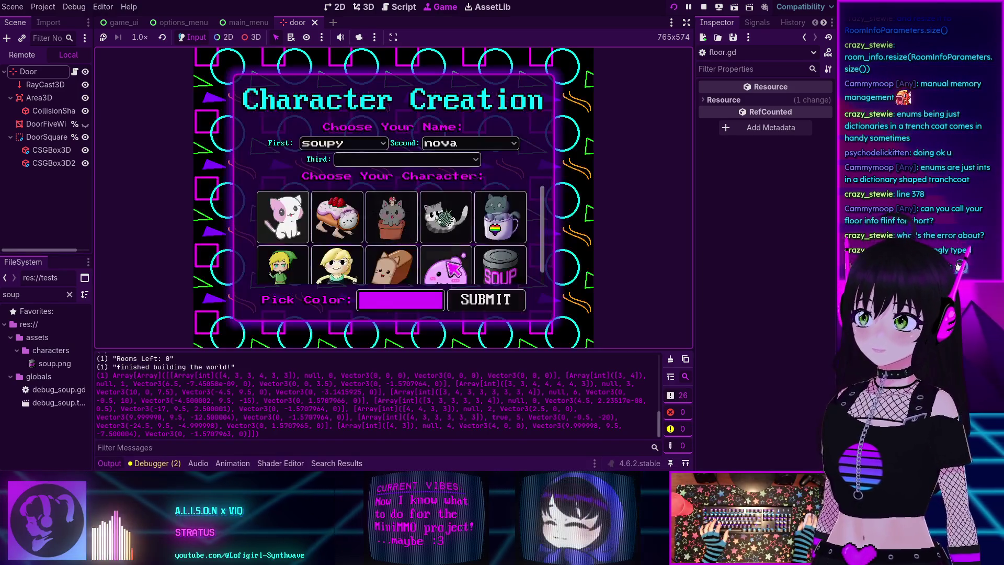
pyautogui.click(507, 302)
pyautogui.click(426, 237)
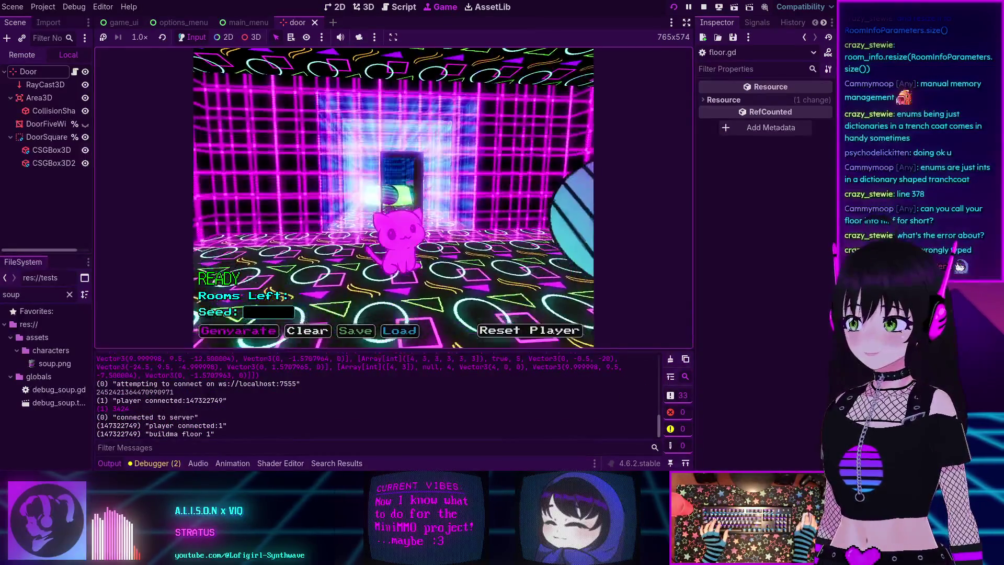
# Step: Walk the cat through the glowing door into the next room, then restart with F5
pyautogui.press('w')
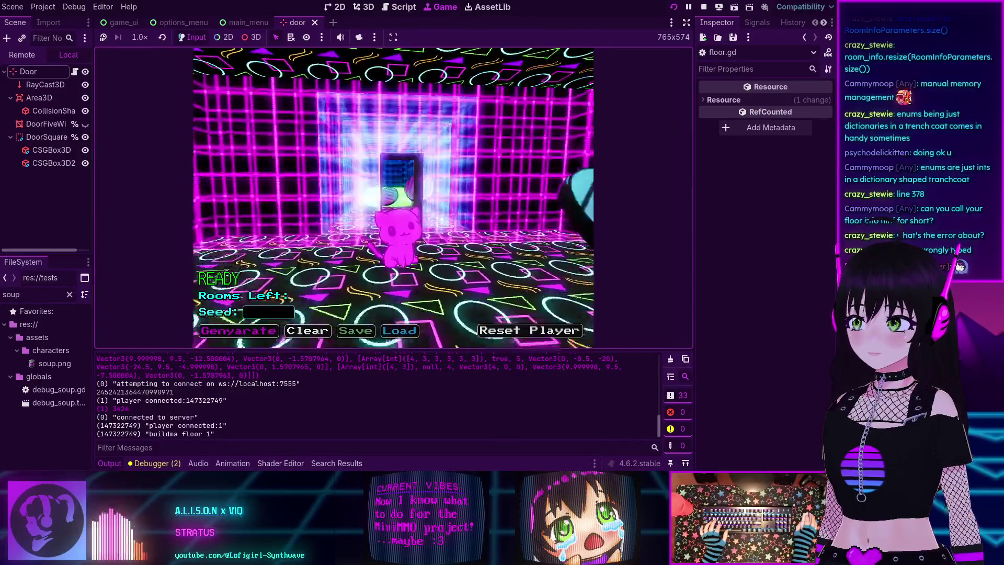
pyautogui.press('w')
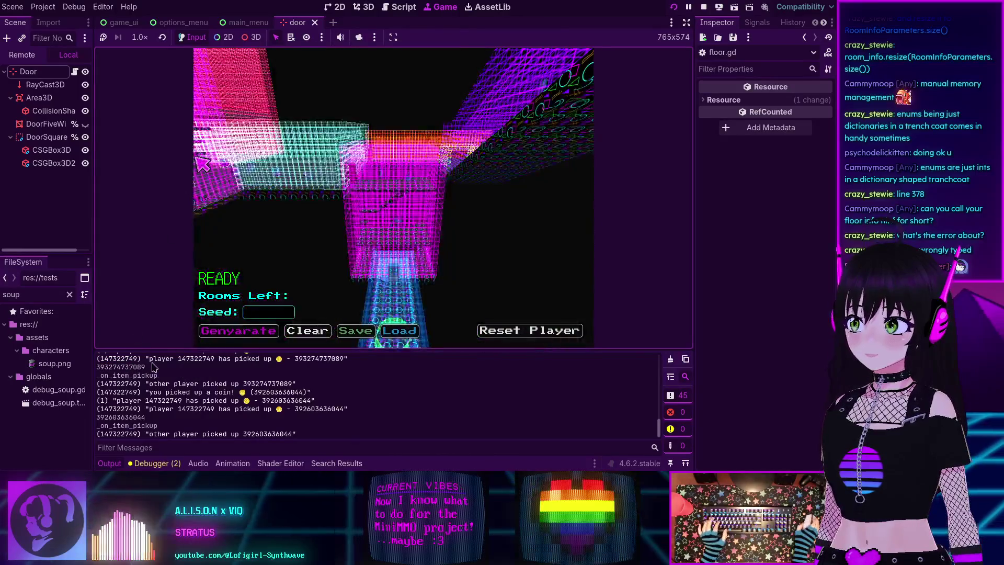
pyautogui.scroll(5, 220, 397)
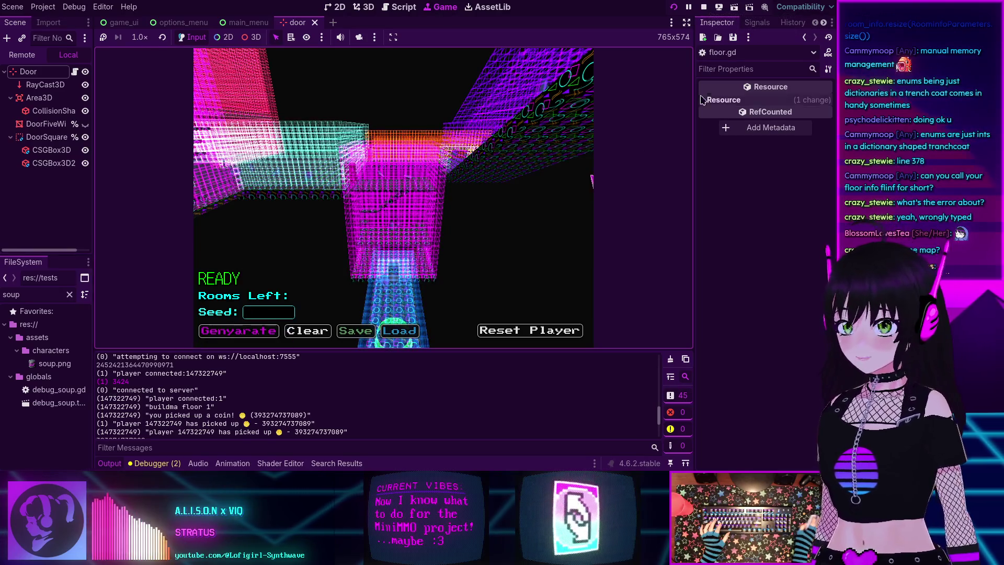
pyautogui.press('F5')
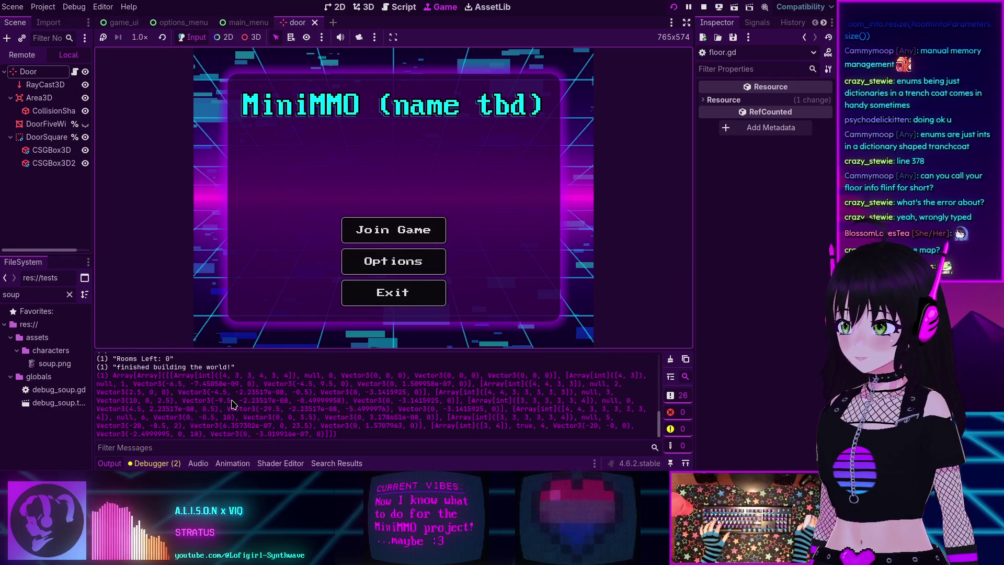
# Step: Enter the world via Join Game, Submit and connect
pyautogui.scroll(5, 232, 404)
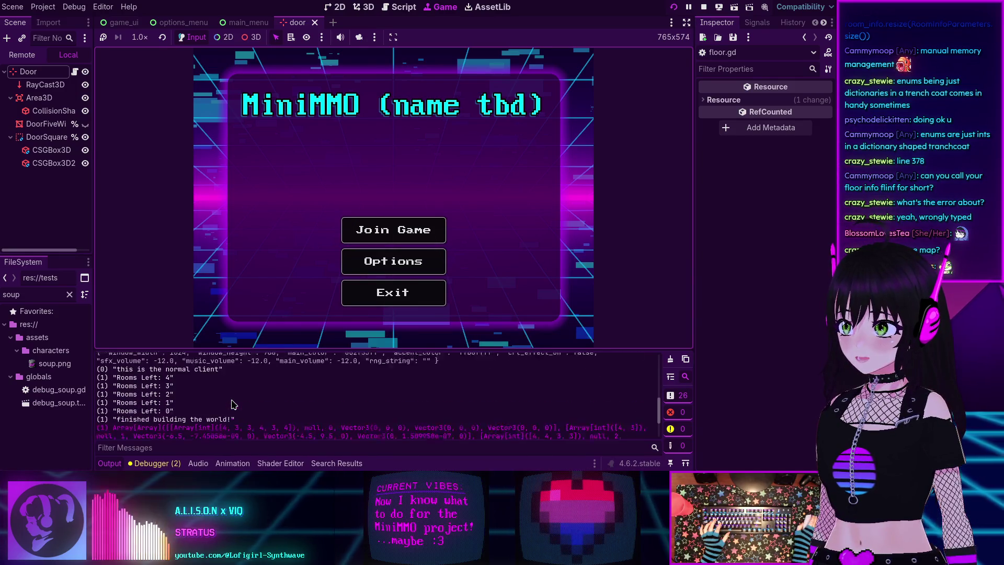
pyautogui.click(393, 230)
pyautogui.click(465, 298)
pyautogui.click(428, 238)
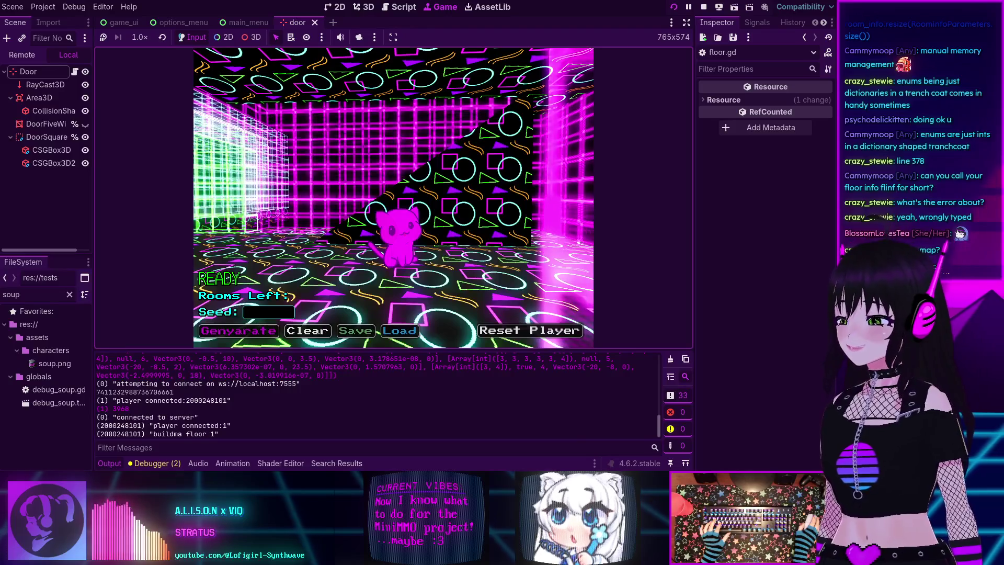
# Step: Swing the camera around the cat, switch to overhead view, then restart and choose Join Game
pyautogui.press('d')
pyautogui.press('a')
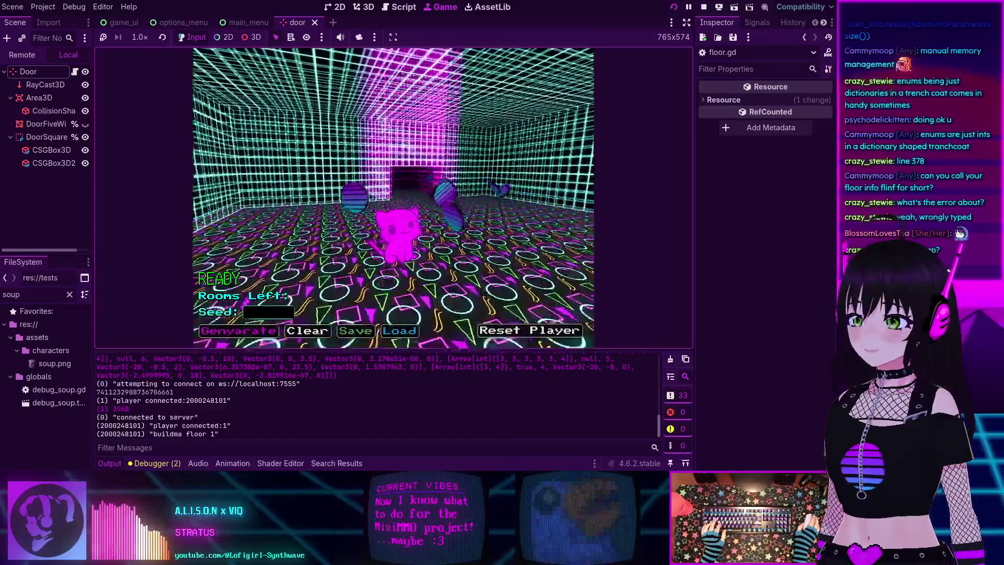
pyautogui.press('d')
pyautogui.press('Right')
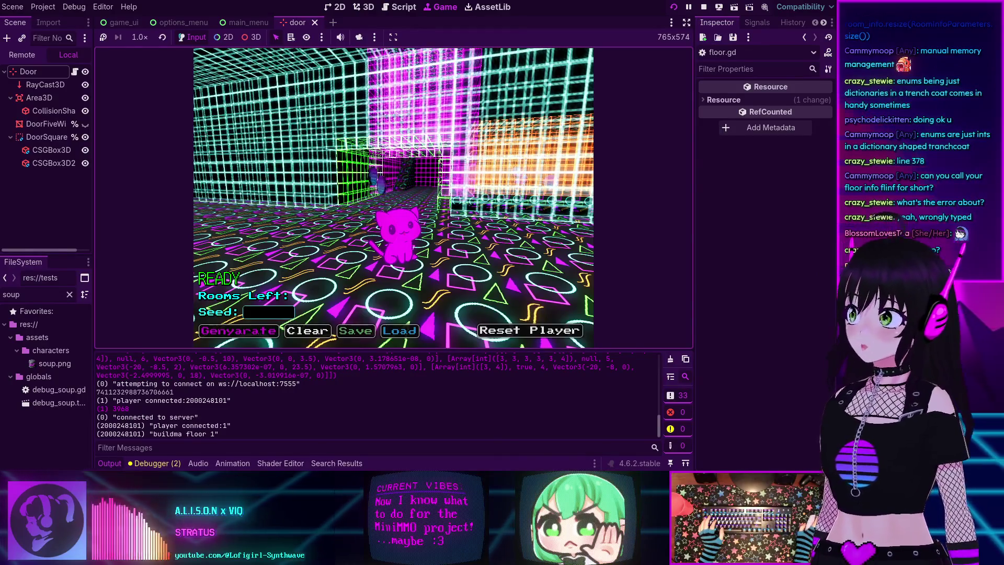
pyautogui.press('Tab')
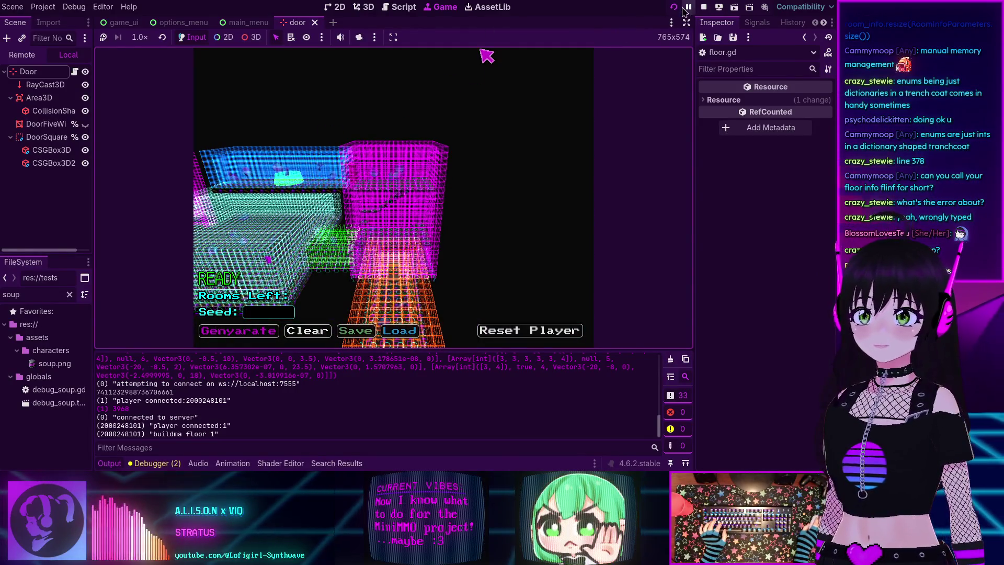
pyautogui.click(674, 7)
pyautogui.click(381, 224)
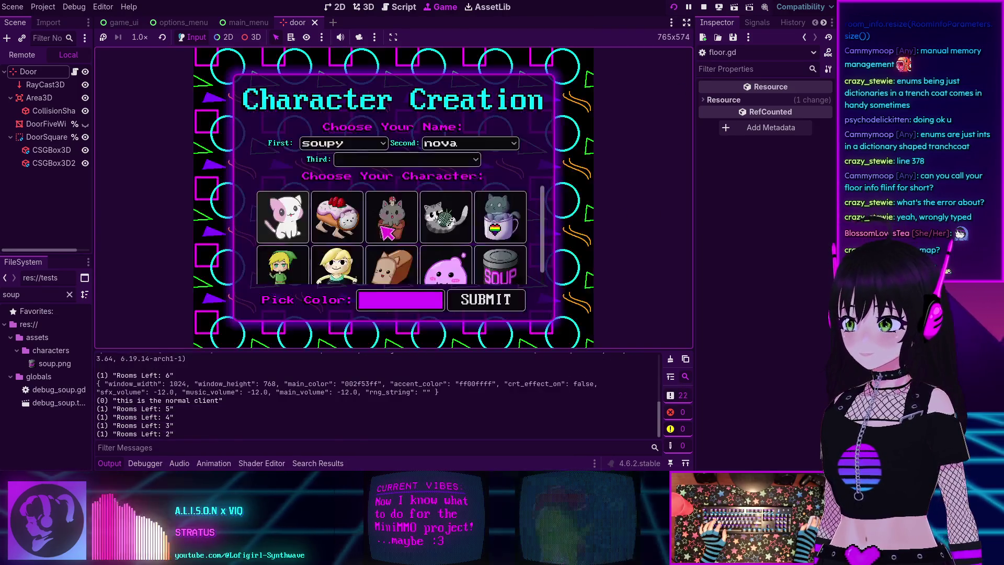
# Step: Join localhost port 7555 as the pink cat, roam the dungeon collecting coins, then stop the game
pyautogui.click(486, 299)
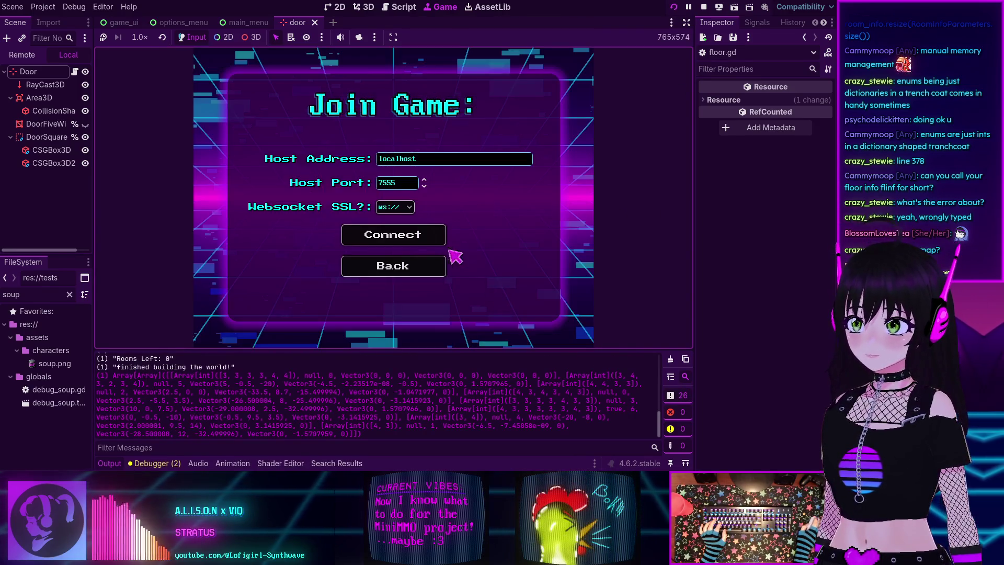
pyautogui.click(393, 233)
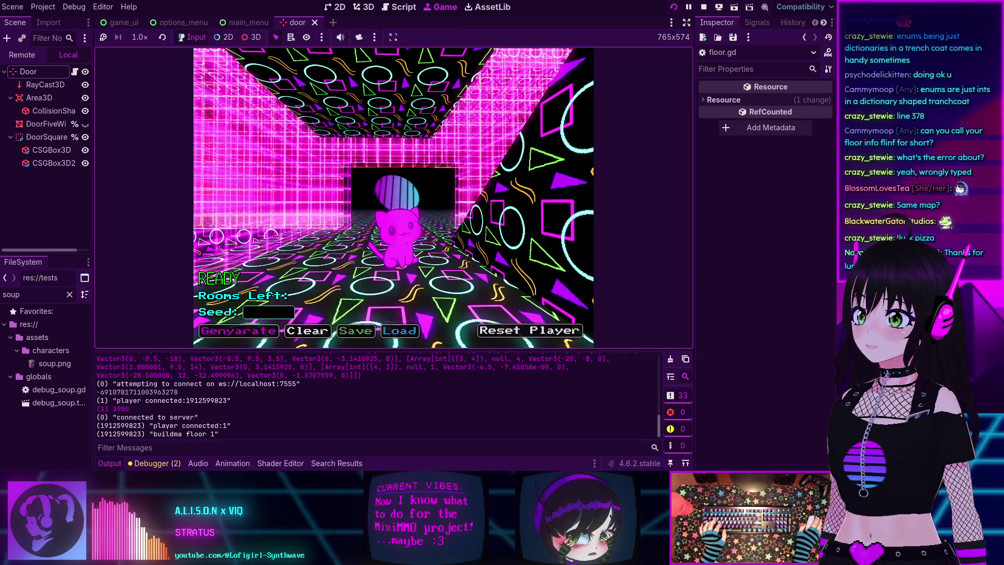
pyautogui.press('w')
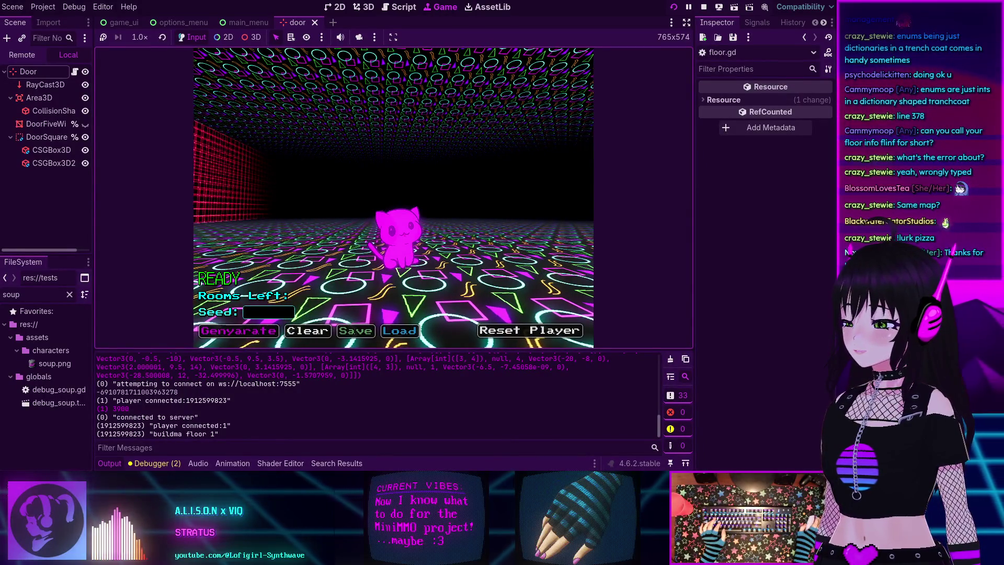
pyautogui.press('a')
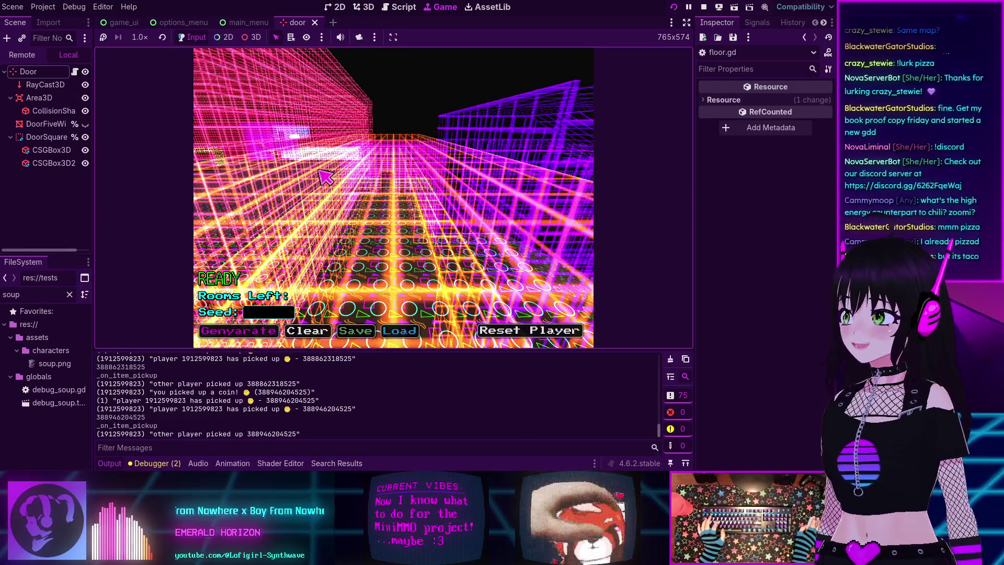
pyautogui.click(308, 331)
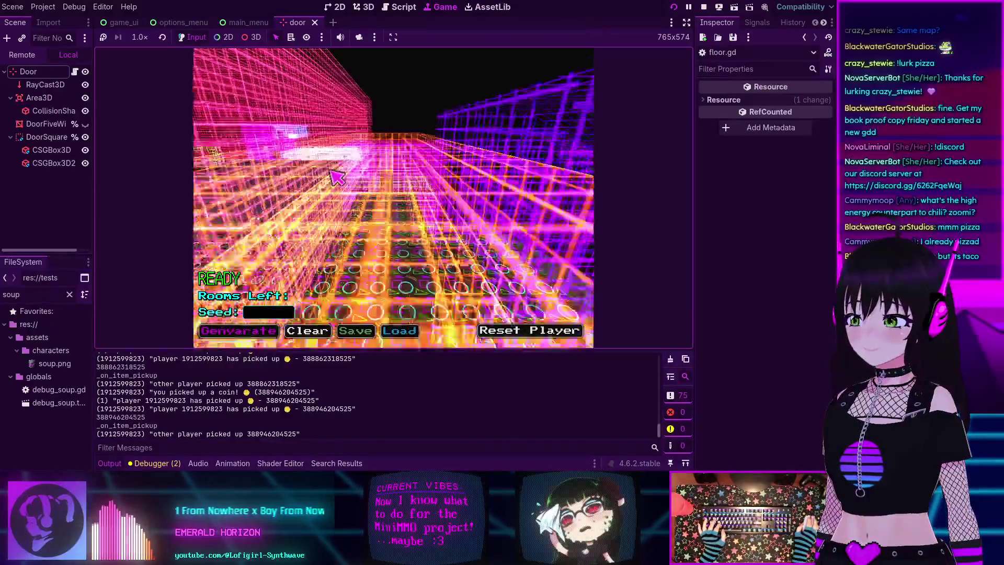
pyautogui.click(703, 6)
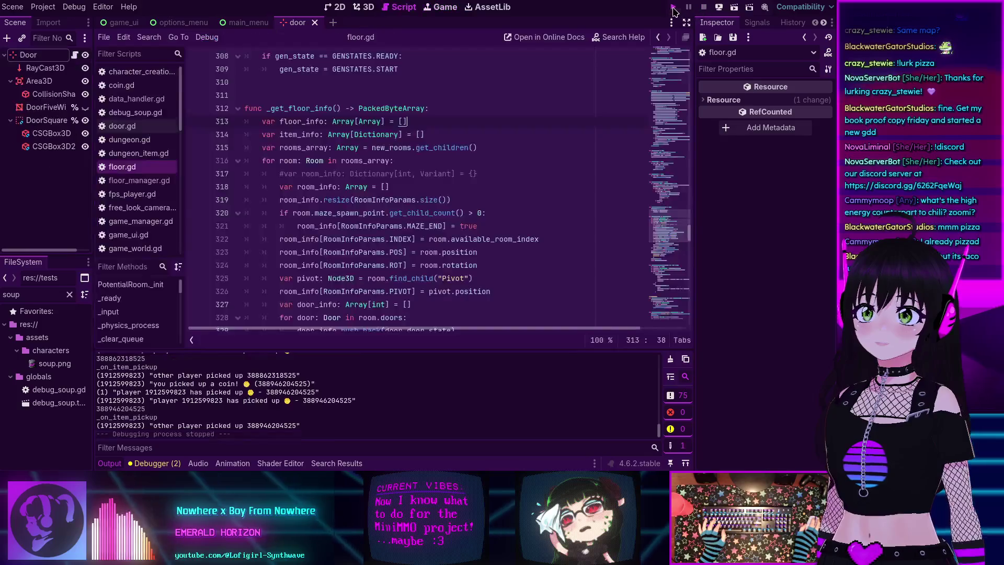
# Step: Relaunch with F5, reconnect to the local server, walk the cat to grab a coin, then stop with F8
pyautogui.press('F5')
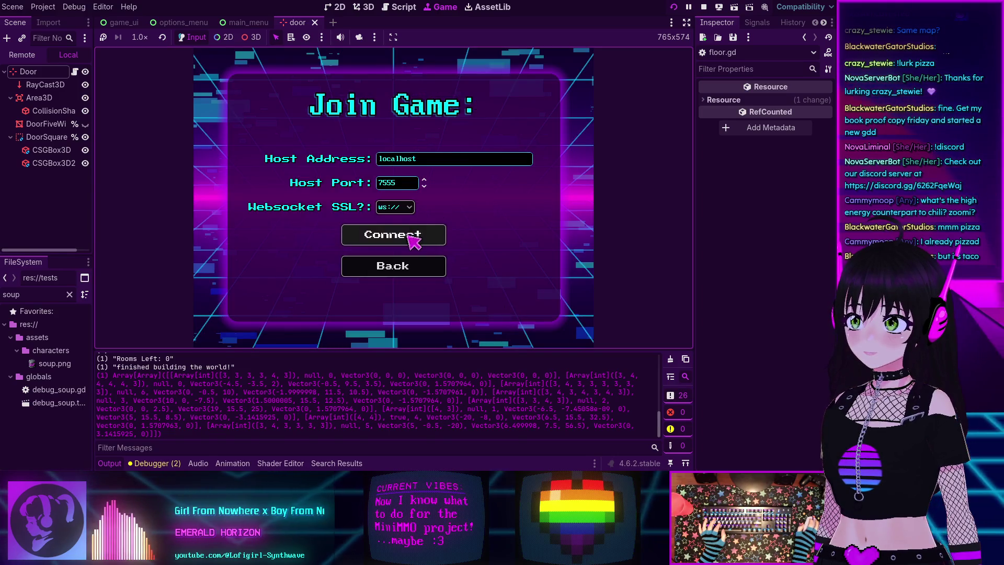
pyautogui.click(408, 235)
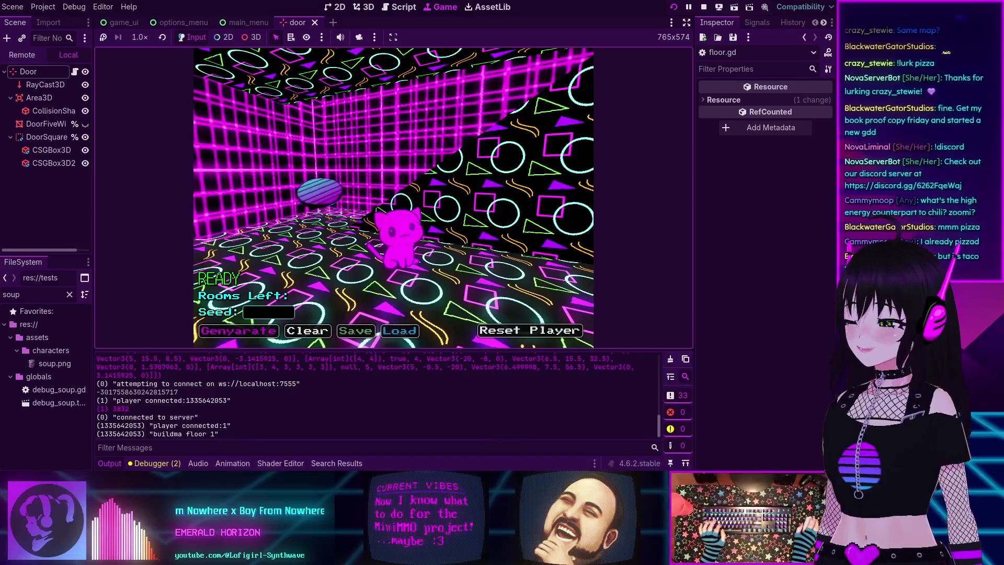
pyautogui.press('w')
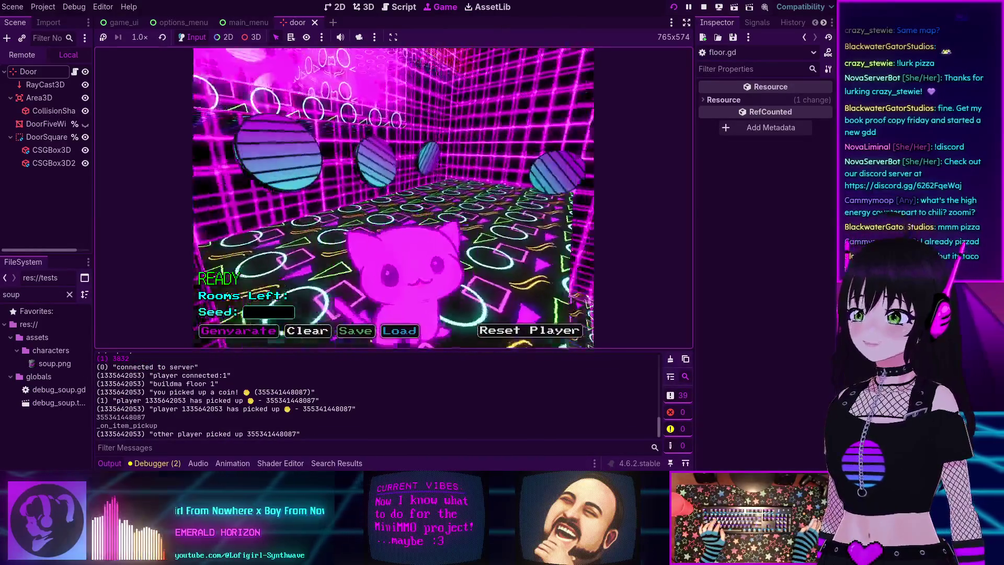
pyautogui.press('w')
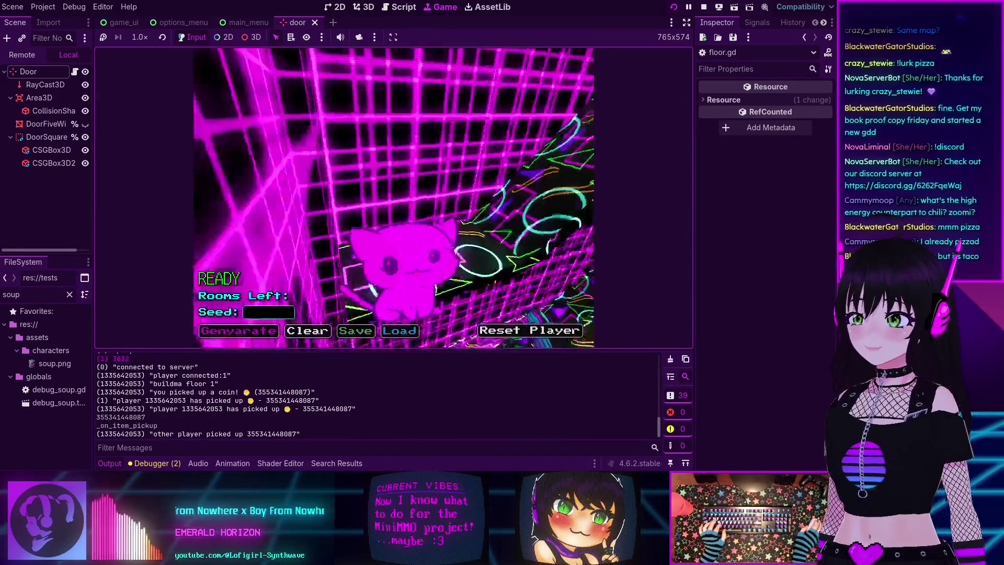
pyautogui.press('w')
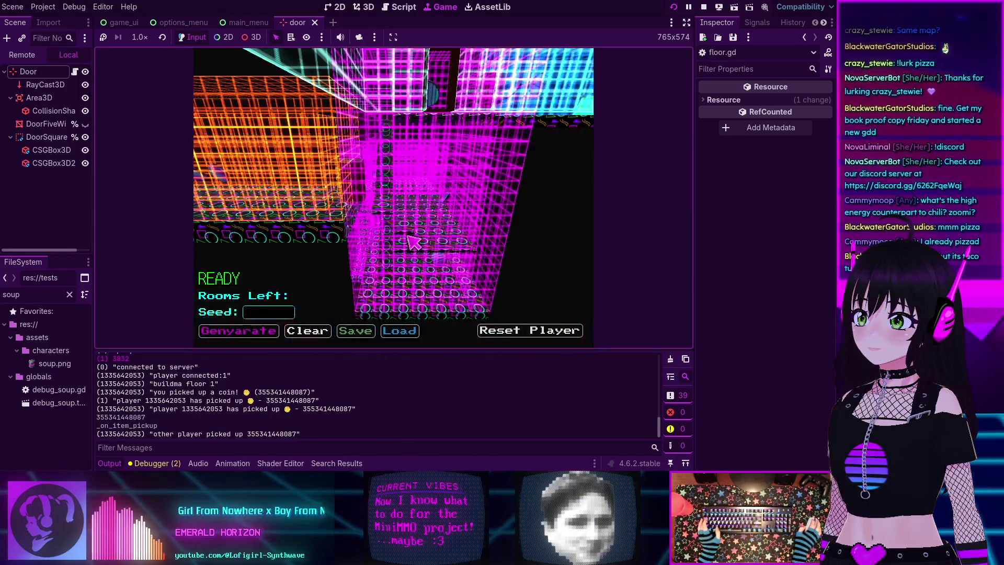
pyautogui.press('F8')
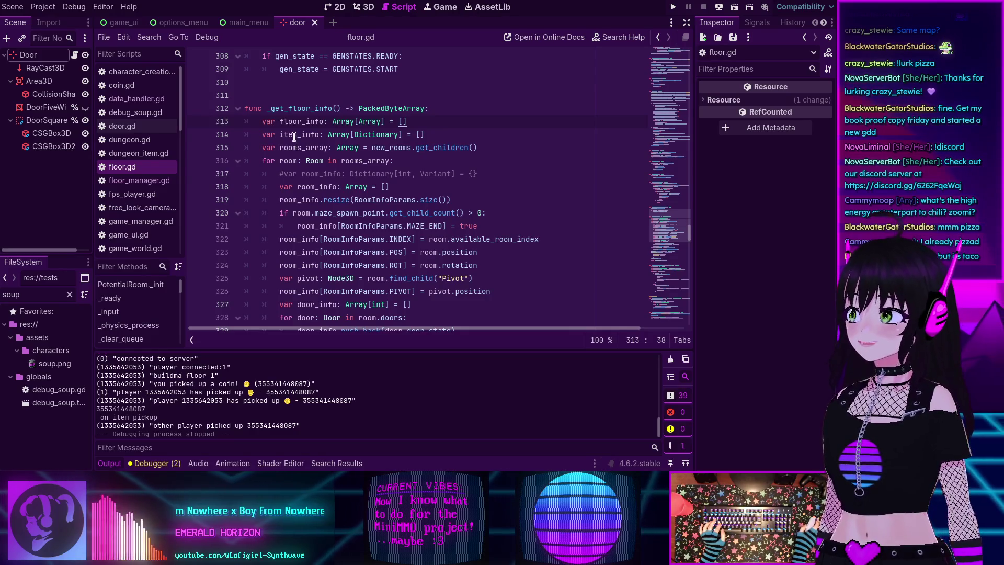
# Step: Check the Customize Run Instances settings: 2 instances, one launched with --headless --port=7555
pyautogui.click(74, 7)
pyautogui.click(130, 179)
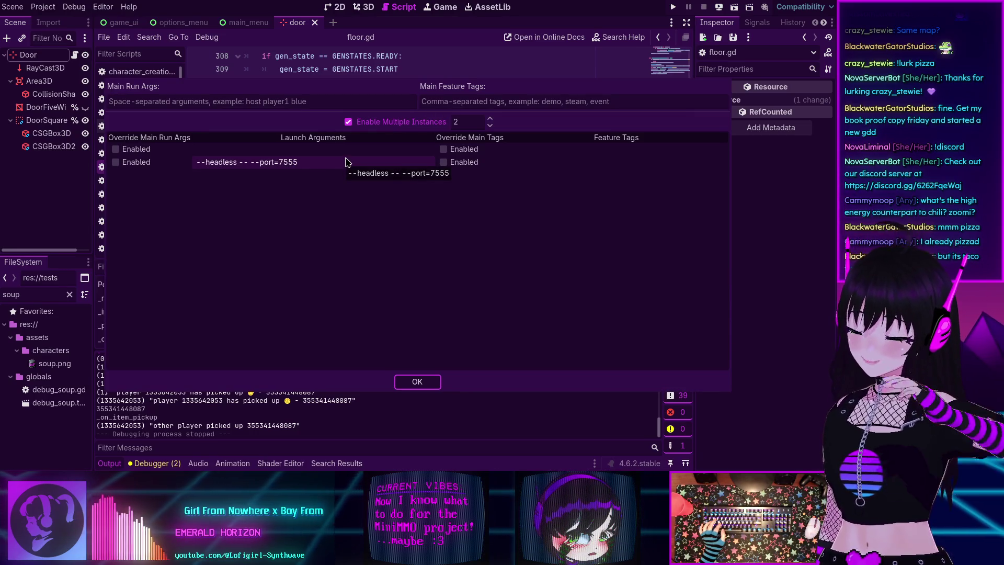
pyautogui.click(418, 382)
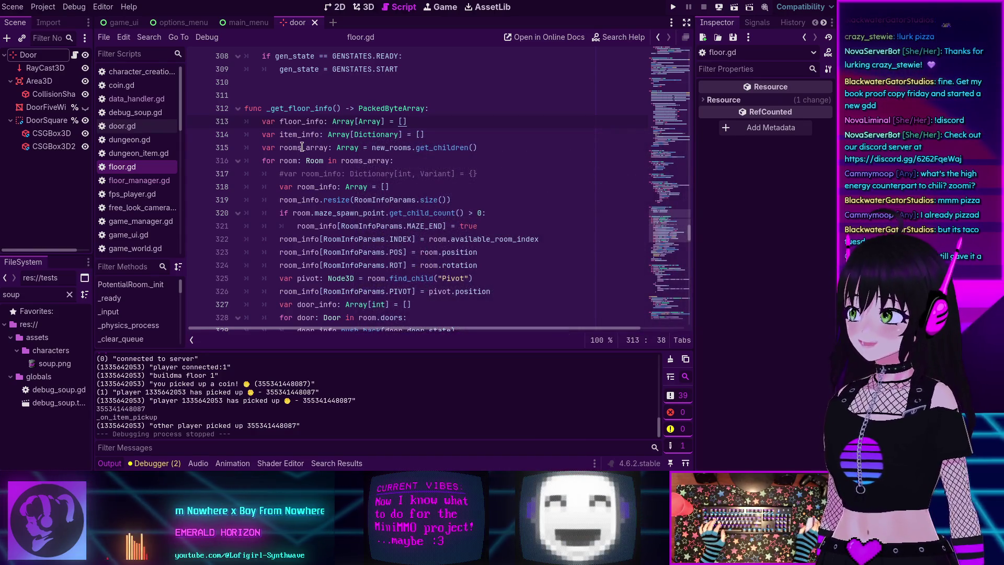
pyautogui.scroll(10, 308, 157)
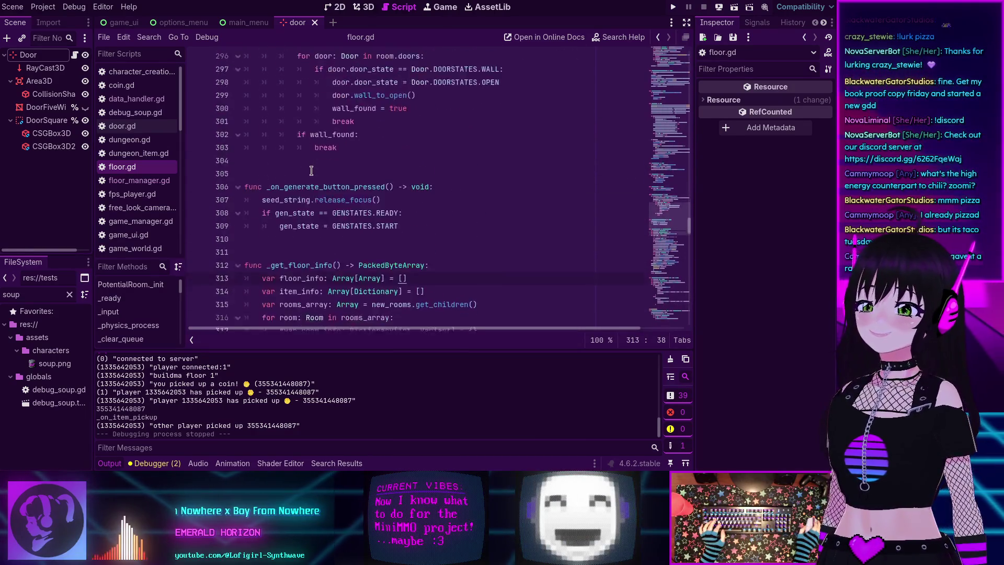
pyautogui.scroll(10, 313, 174)
# Step: Hide the bottom Output panel with Ctrl+J to give the code more room
pyautogui.hotkey('ctrl', 'j')
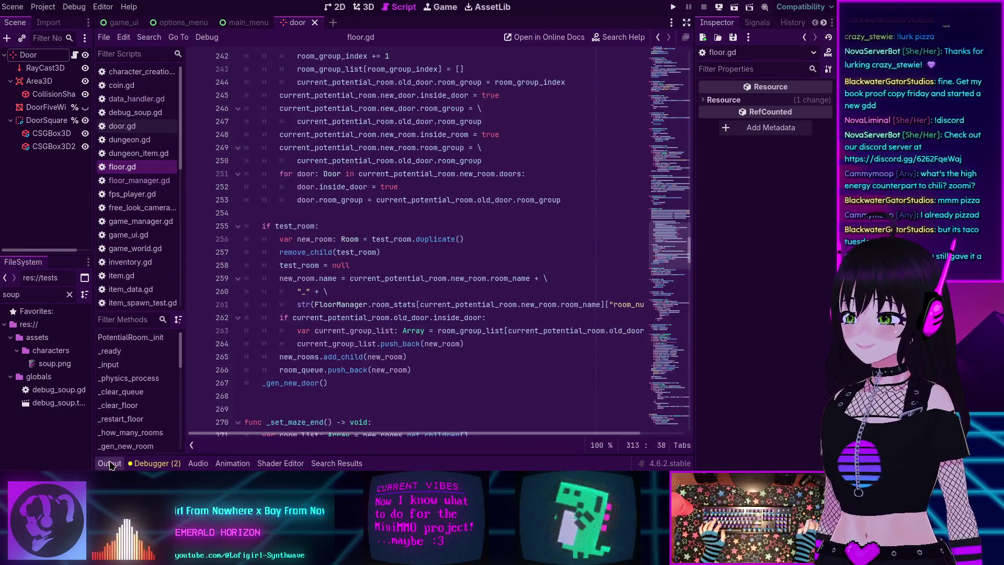
pyautogui.scroll(18, 308, 239)
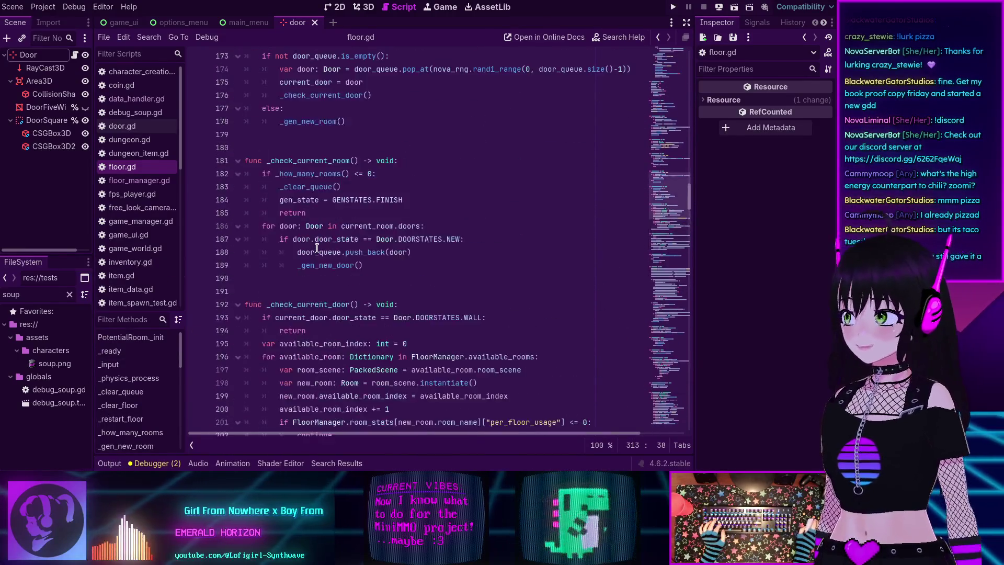
pyautogui.scroll(12, 316, 248)
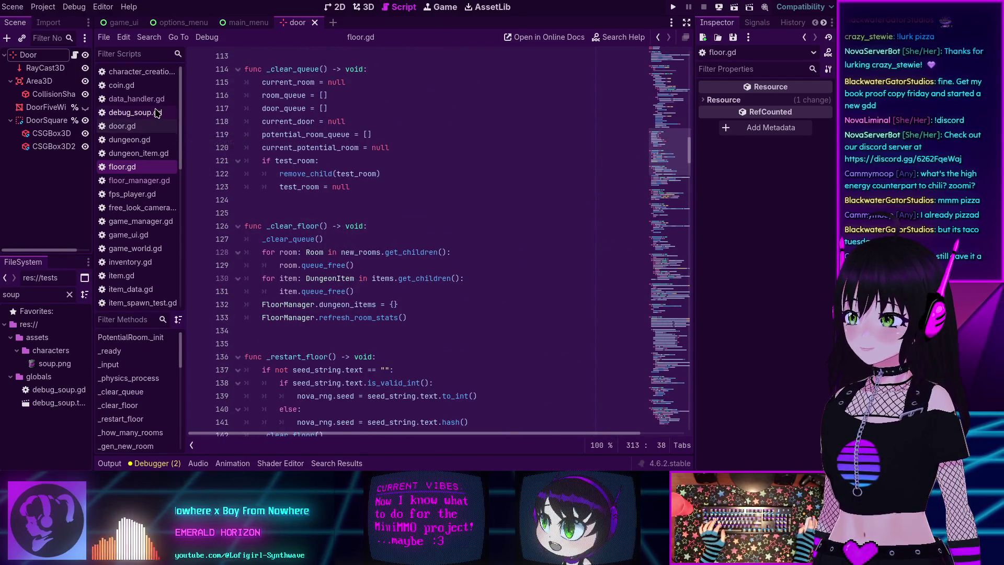
# Step: Recheck the run-instance launch arguments and close the dialog with OK
pyautogui.click(43, 7)
pyautogui.moveTo(85, 14)
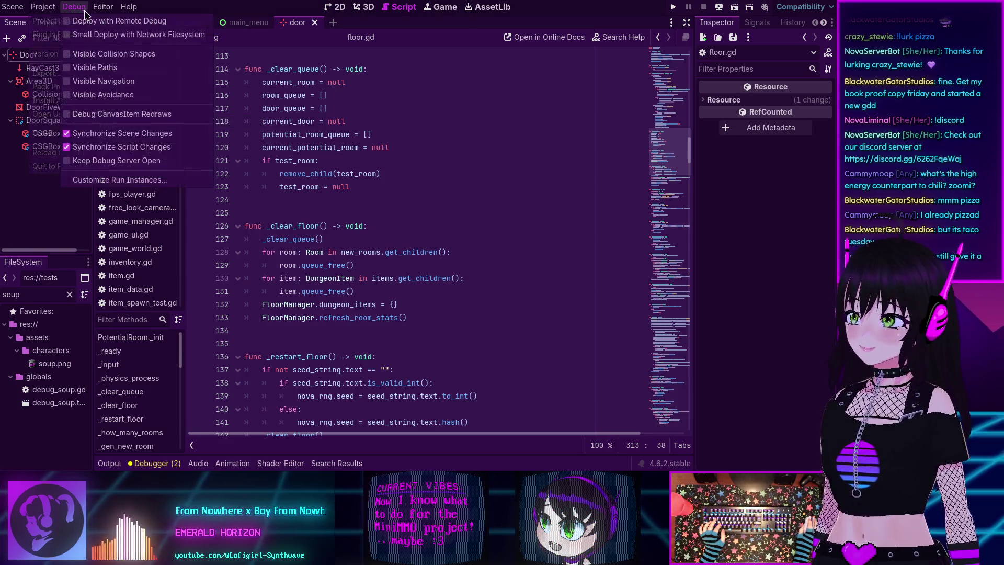
pyautogui.click(120, 179)
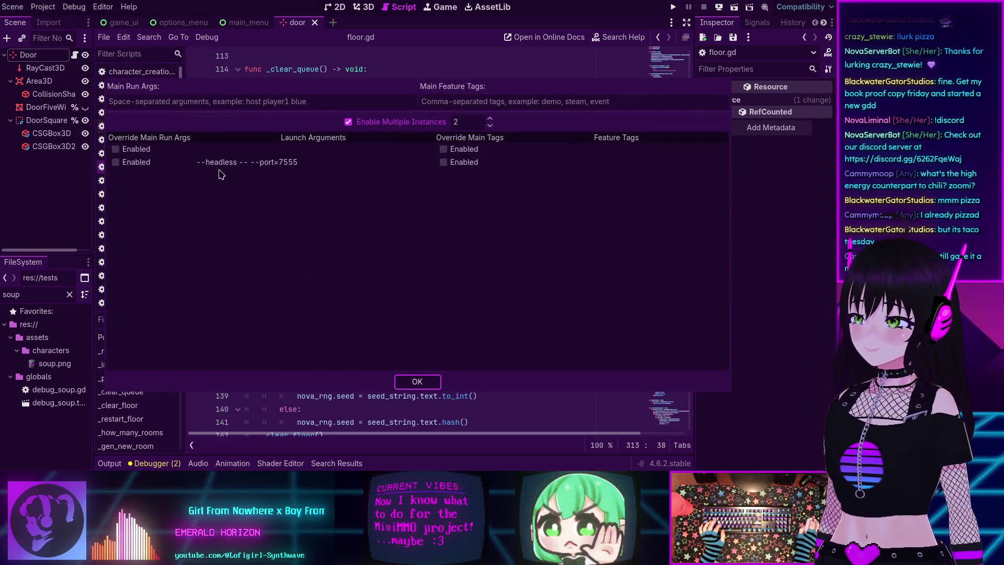
pyautogui.click(416, 382)
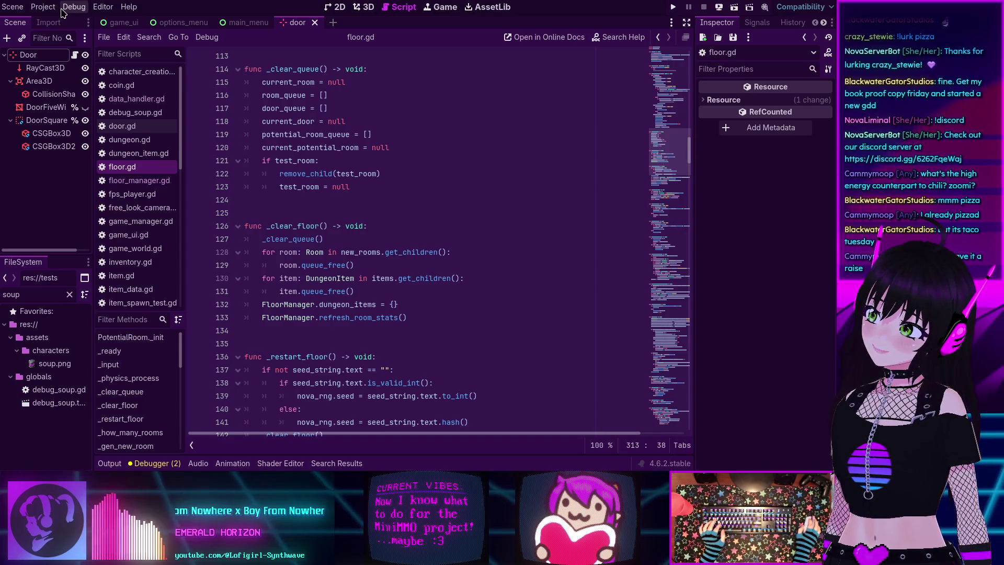
pyautogui.scroll(-5, 124, 193)
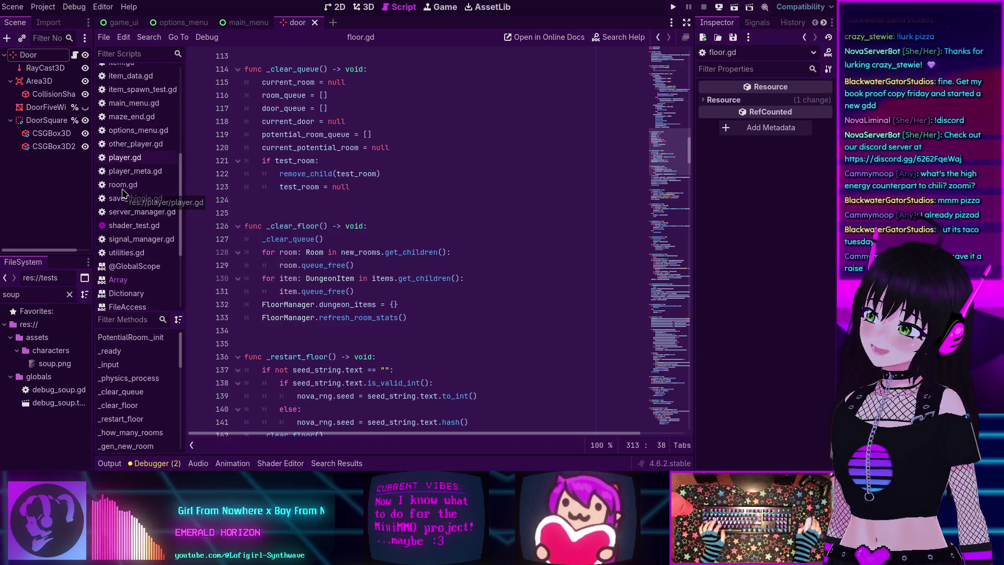
pyautogui.scroll(-1, 124, 194)
# Step: Open server_manager.gd and read through its load_game RPC and player_loaded logic
pyautogui.click(137, 181)
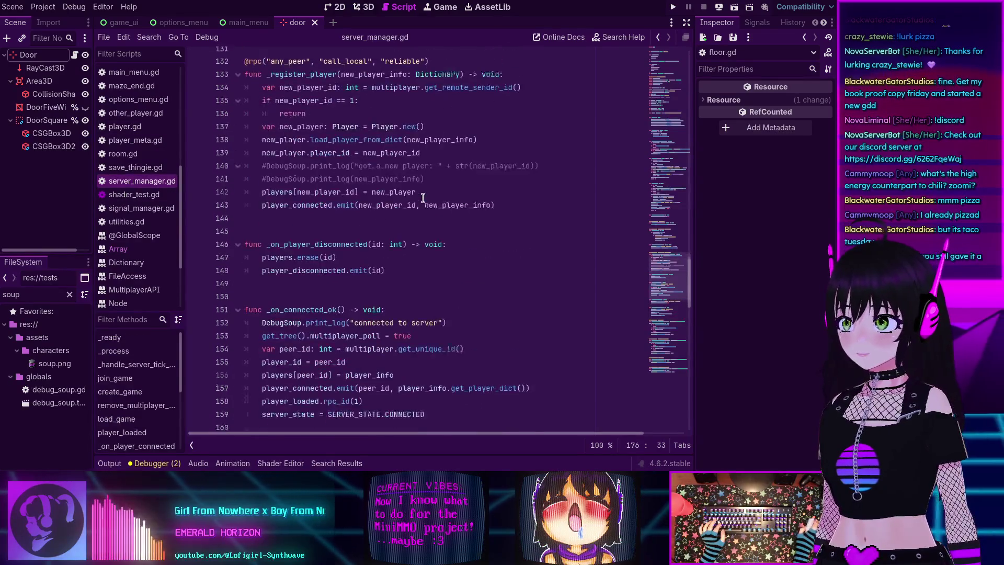
pyautogui.moveTo(674, 280)
pyautogui.mouseDown()
pyautogui.moveTo(678, 89)
pyautogui.moveTo(661, 137)
pyautogui.mouseUp()
pyautogui.scroll(-3, 390, 230)
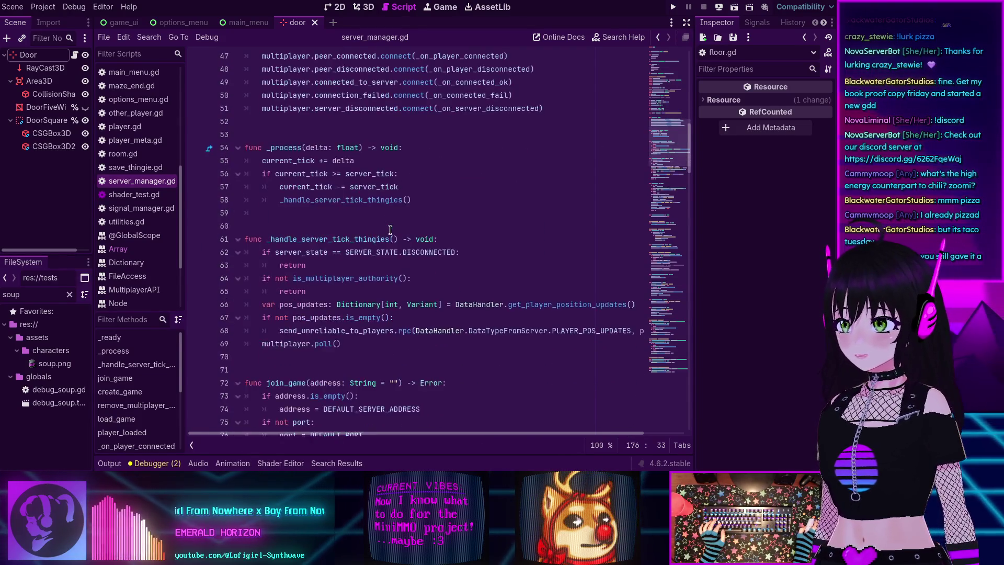
pyautogui.scroll(-4, 363, 254)
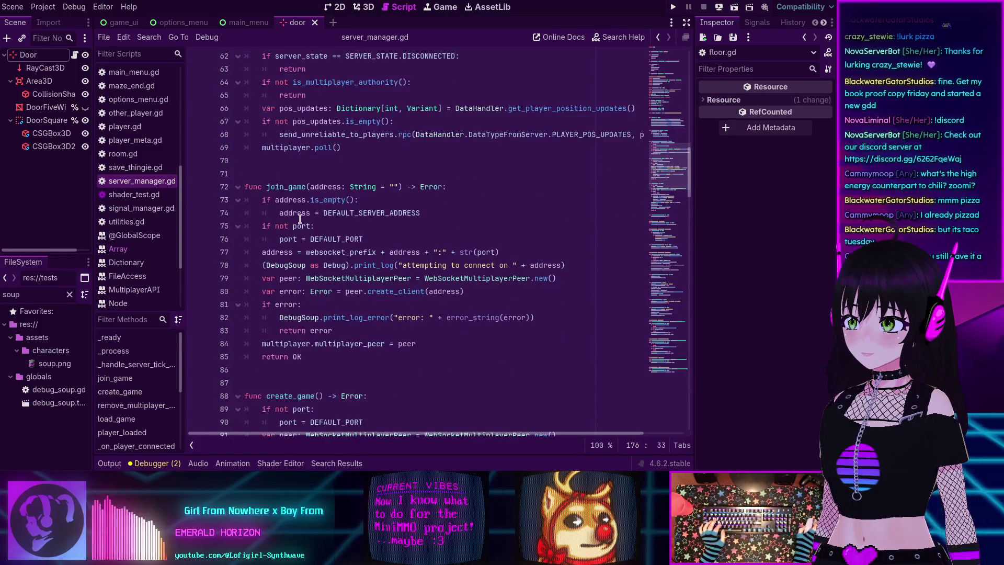
pyautogui.scroll(-5, 299, 218)
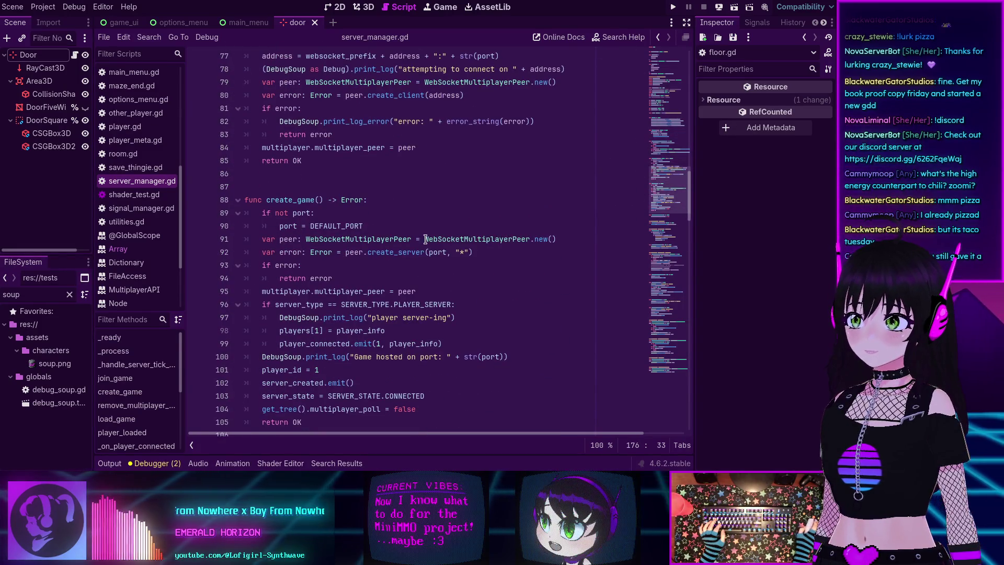
pyautogui.scroll(-1, 423, 241)
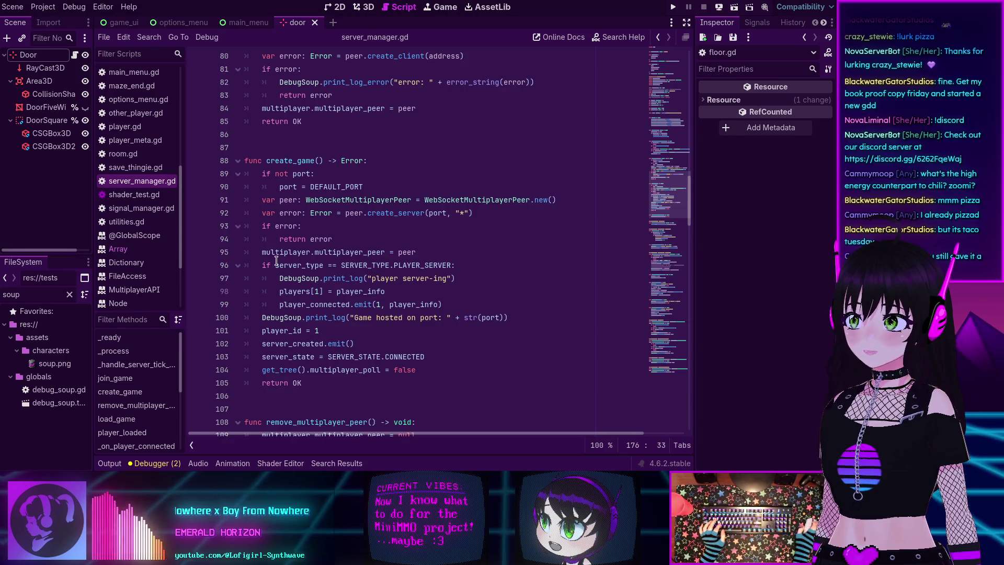
pyautogui.moveTo(319, 248)
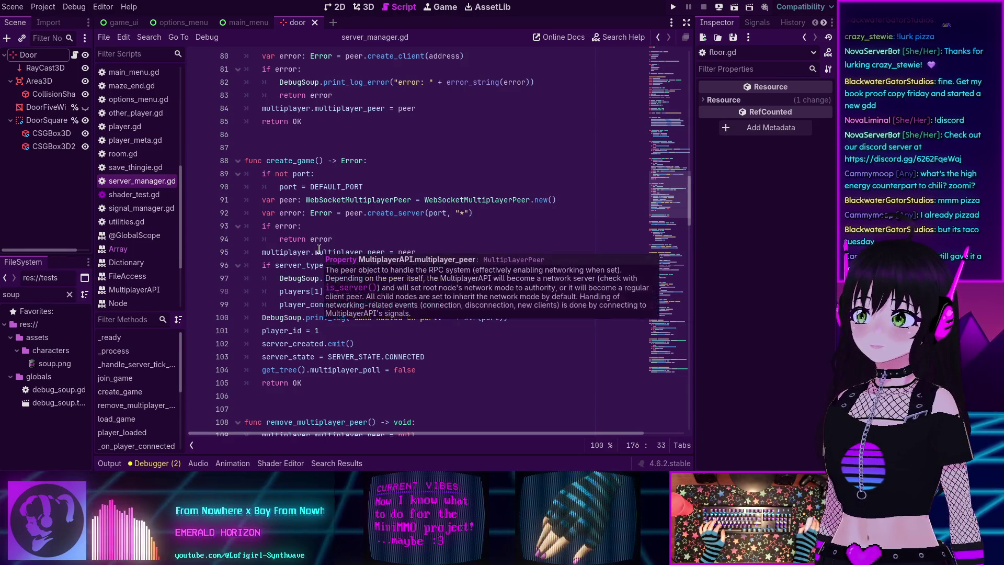
pyautogui.scroll(-2, 329, 221)
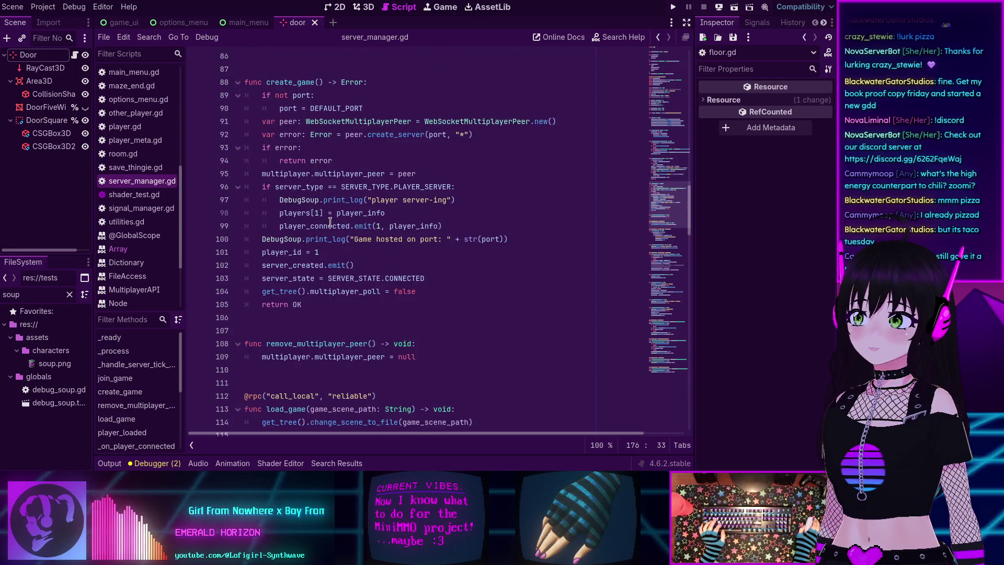
pyautogui.moveTo(330, 222)
pyautogui.scroll(-2, 330, 221)
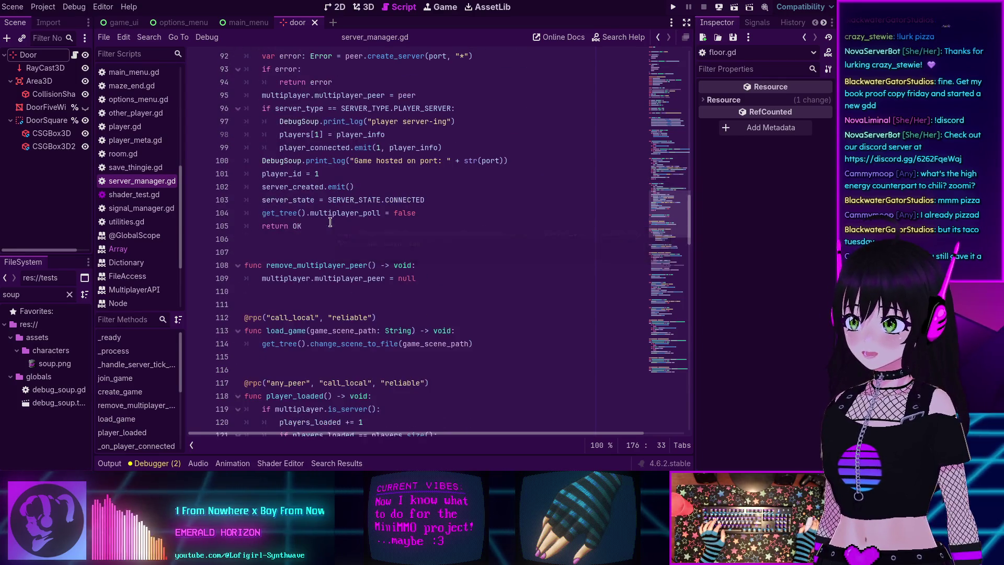
pyautogui.scroll(-2, 330, 222)
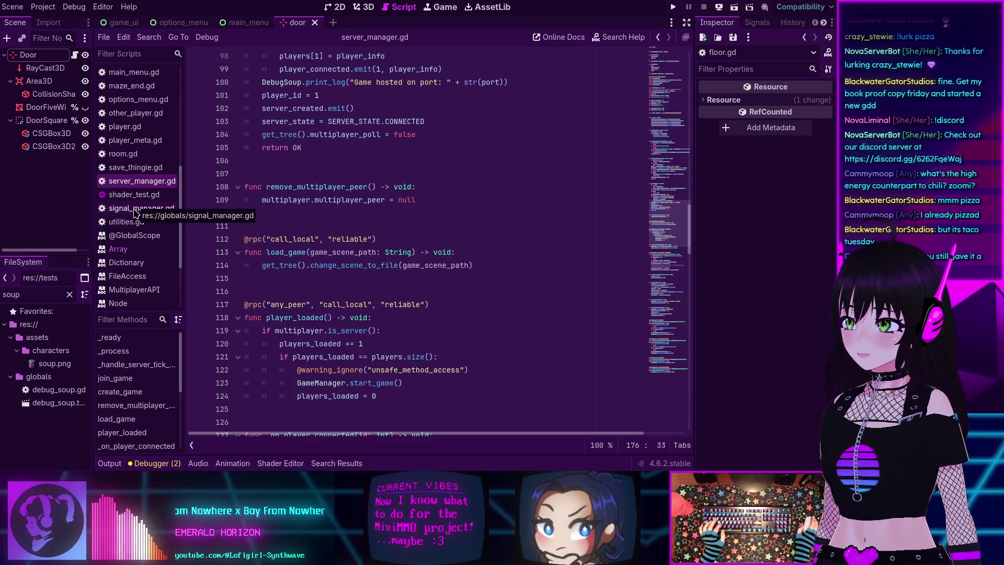
pyautogui.scroll(5, 135, 199)
pyautogui.scroll(-3, 130, 164)
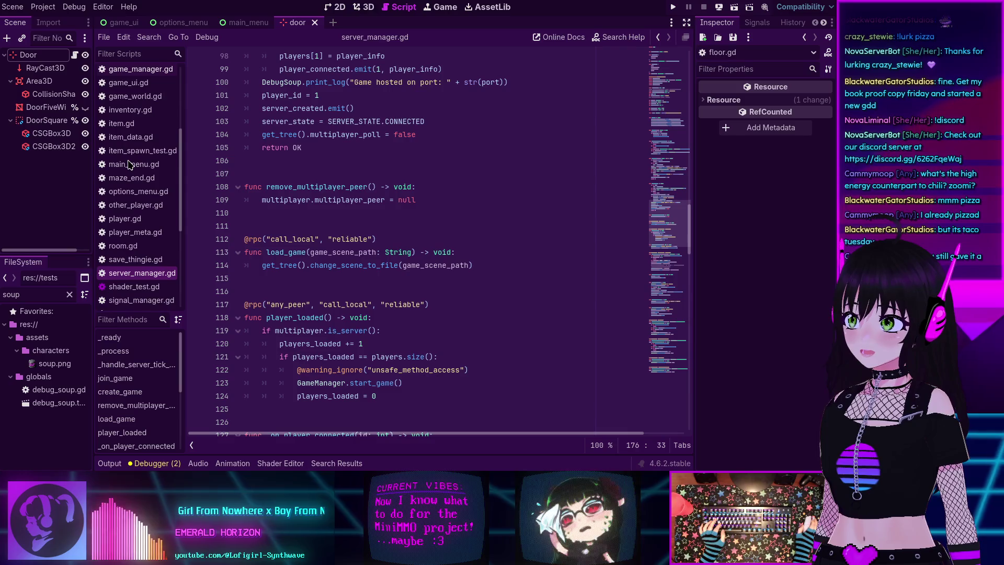
# Step: Clear the 'soup' filter in the FileSystem dock so the full file tree shows
pyautogui.click(69, 294)
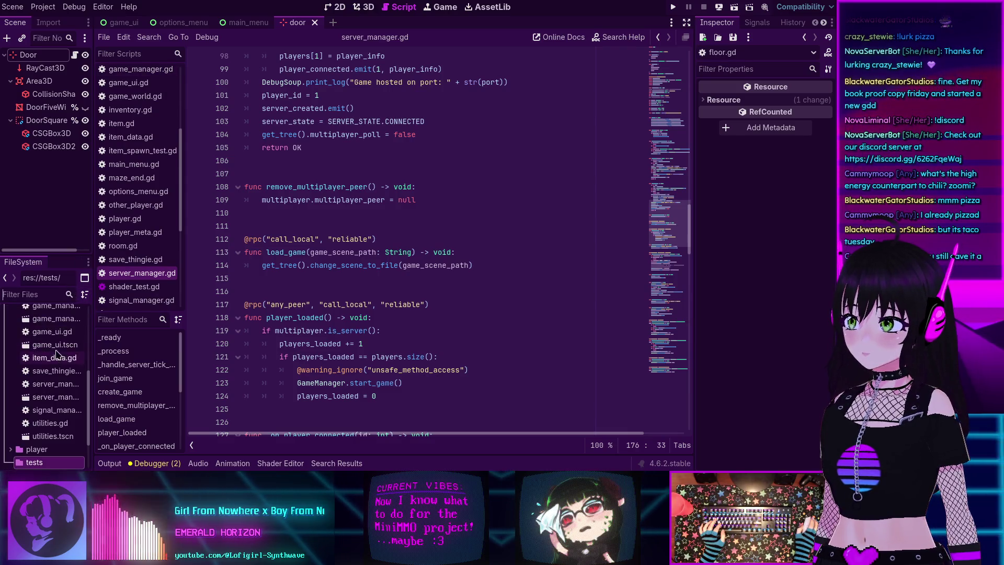
pyautogui.scroll(2, 54, 354)
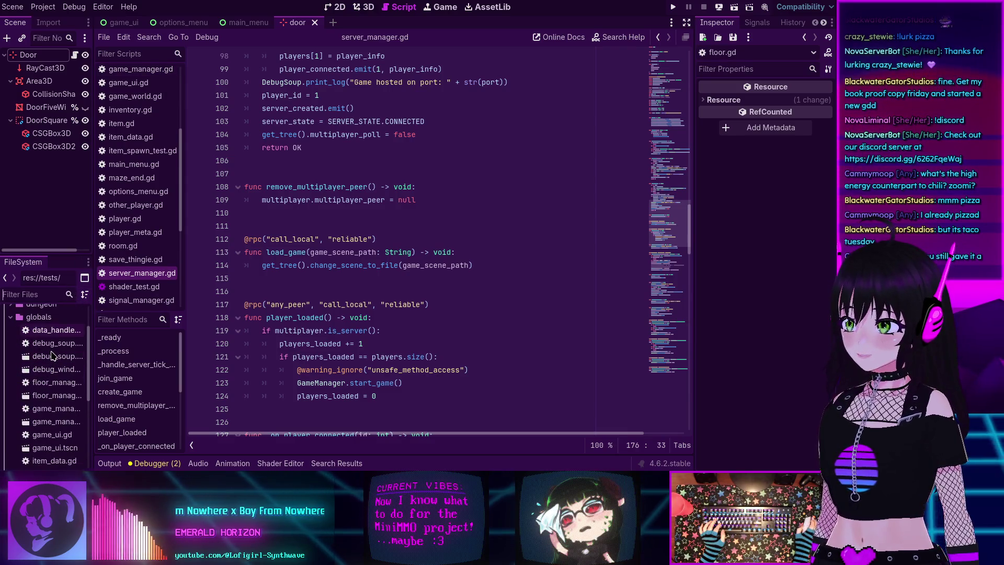
pyautogui.scroll(-5, 52, 356)
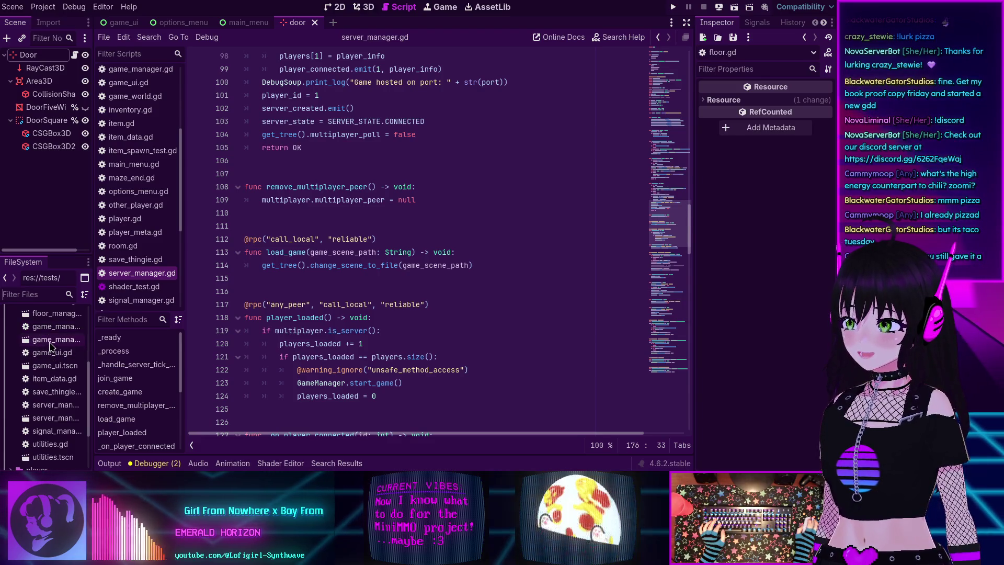
# Step: Open game_manager.gd and read its game-state enum and start_game state-change logic
pyautogui.doubleClick(46, 327)
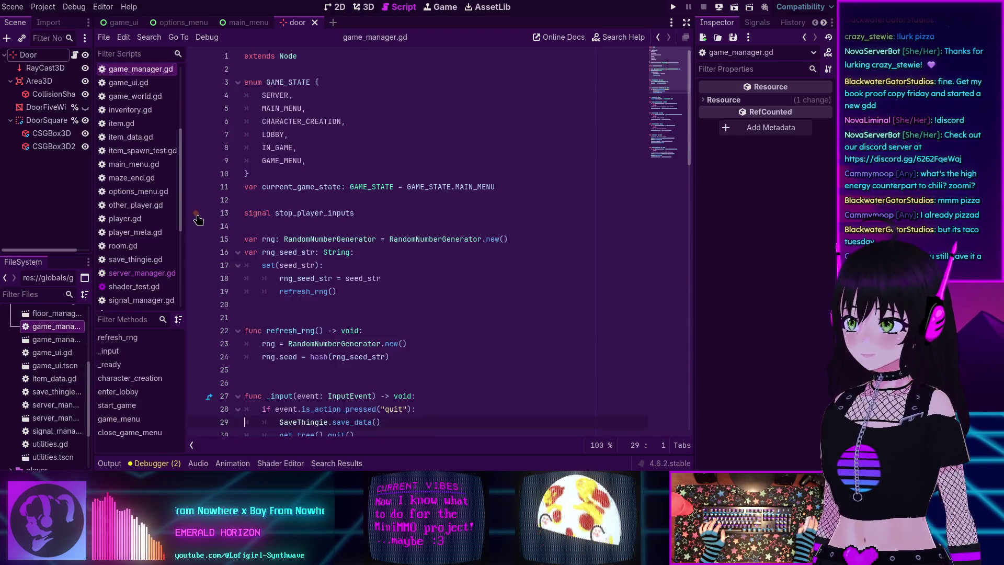
pyautogui.scroll(-2, 340, 251)
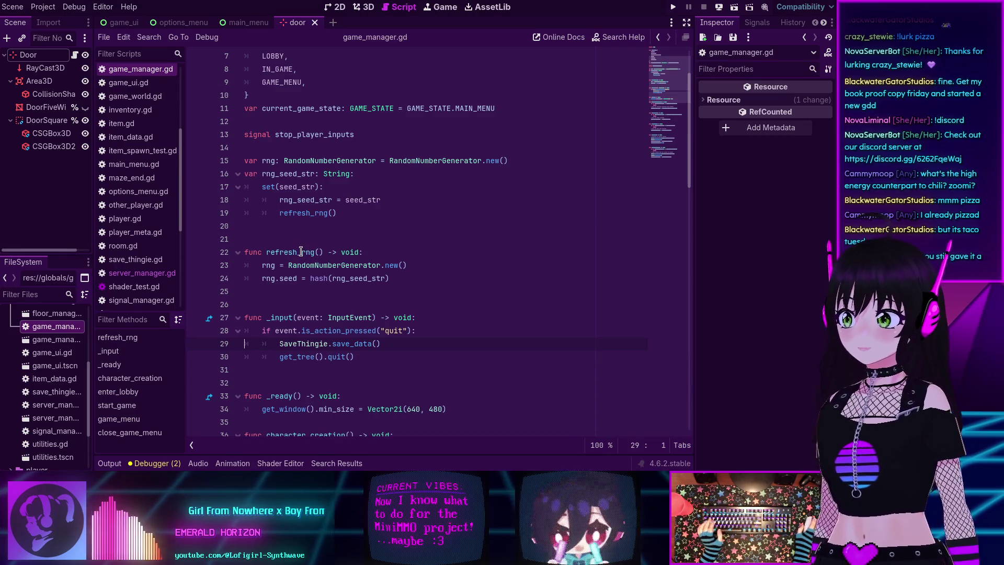
pyautogui.scroll(1, 274, 209)
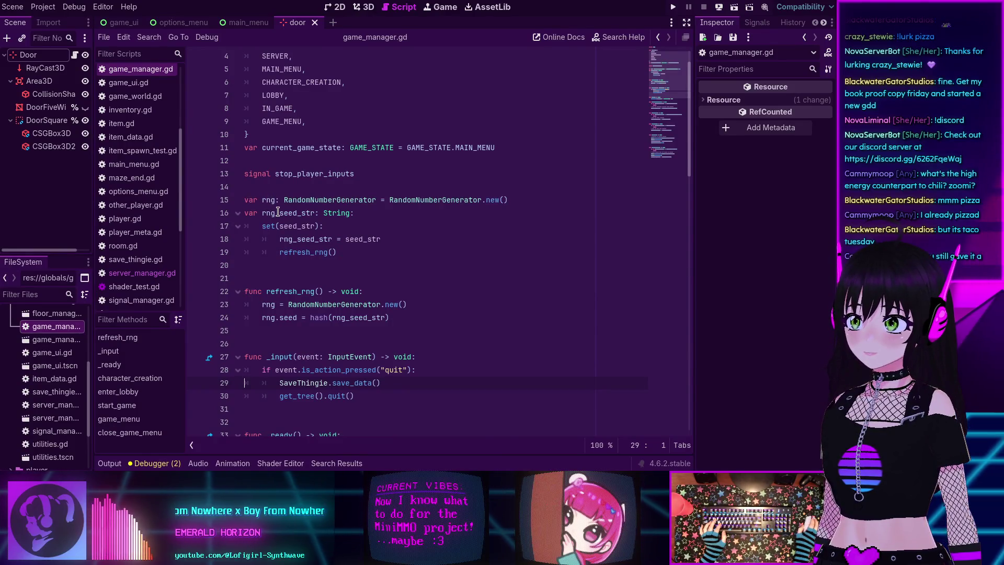
pyautogui.scroll(-6, 278, 211)
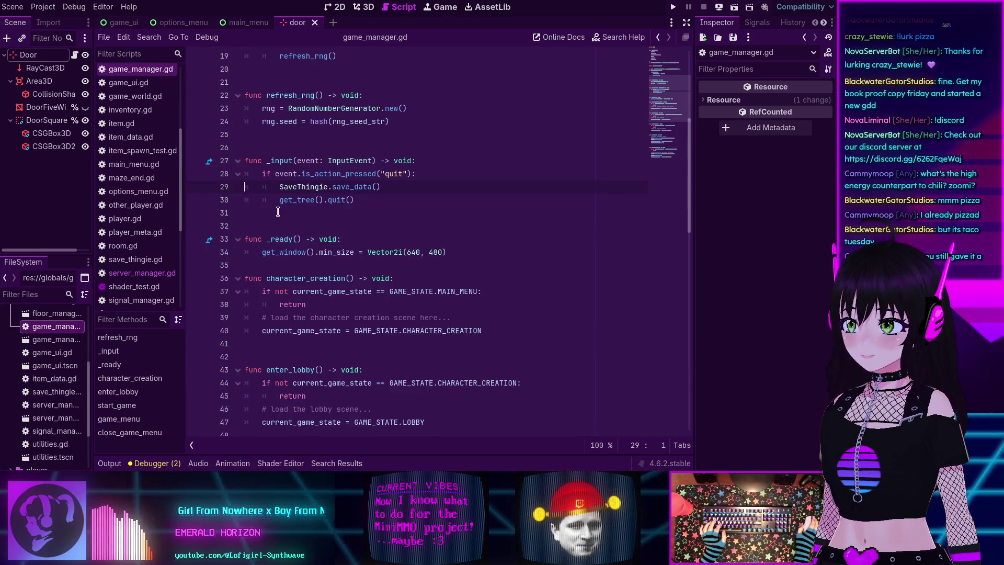
pyautogui.scroll(-4, 323, 242)
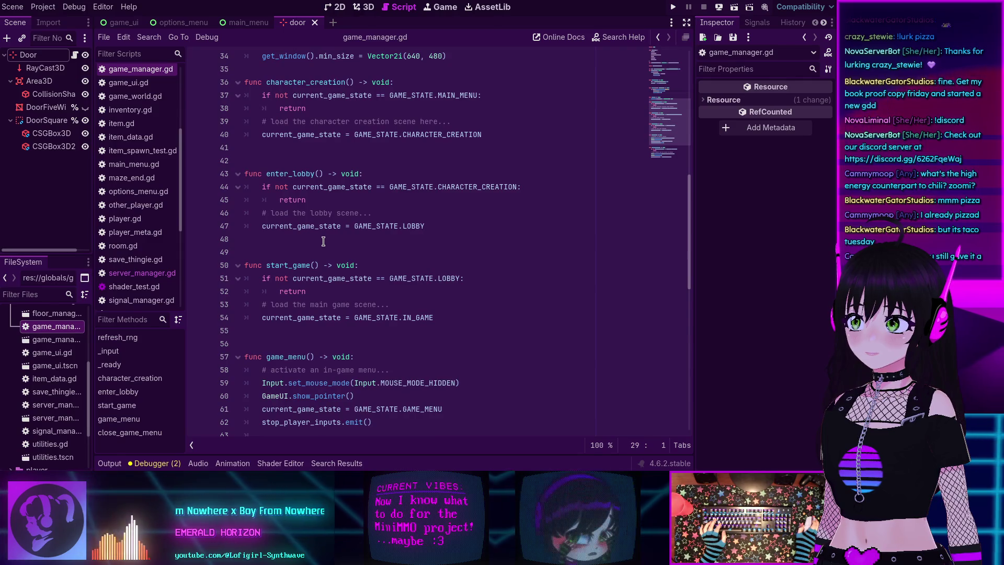
pyautogui.scroll(-2, 323, 241)
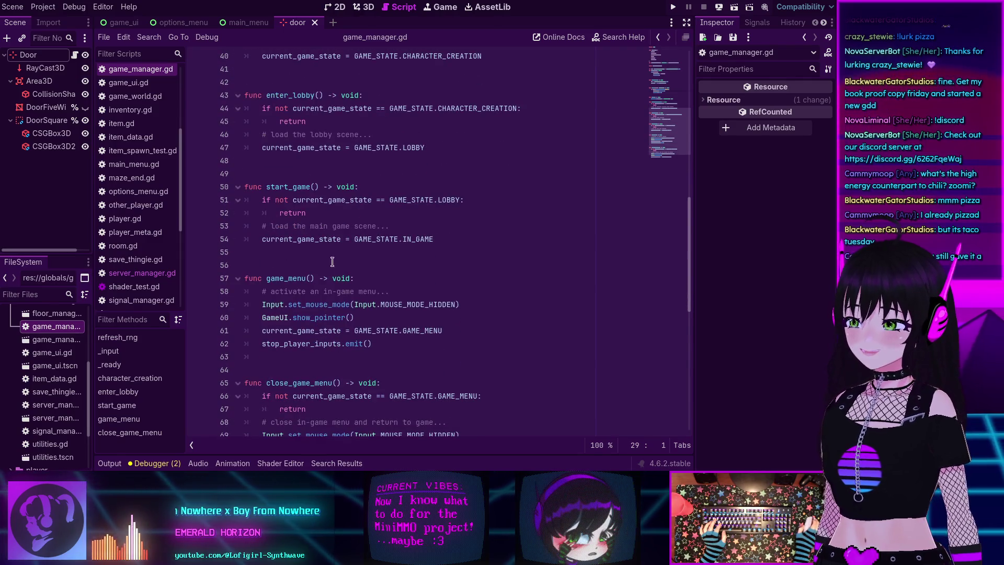
pyautogui.scroll(2, 305, 316)
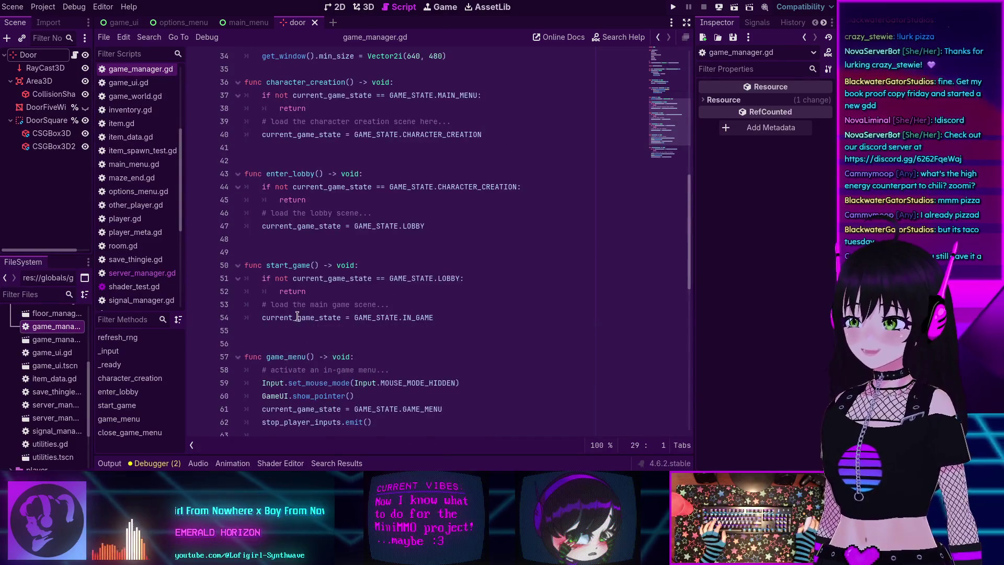
pyautogui.scroll(-4, 297, 316)
pyautogui.scroll(4, 297, 317)
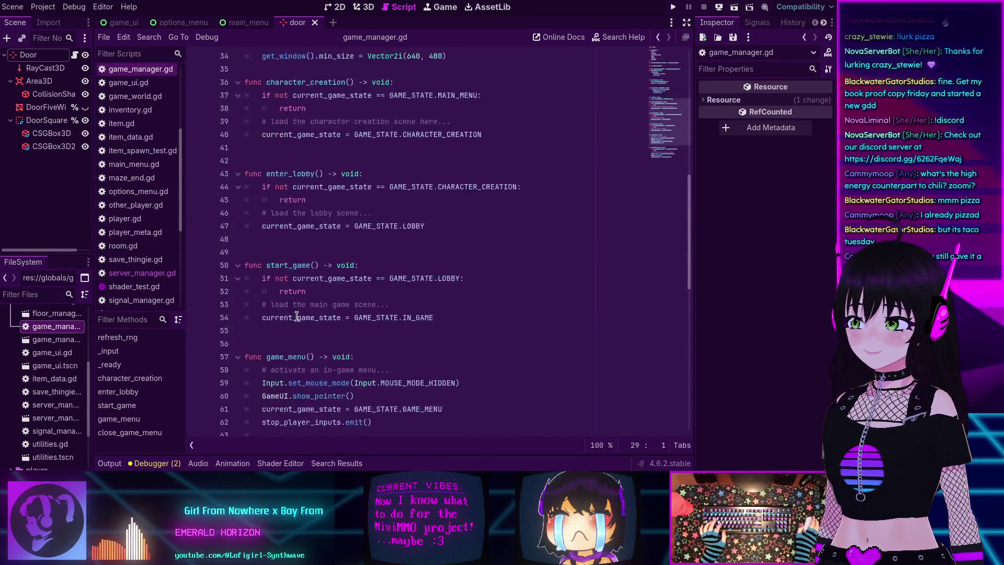
pyautogui.scroll(11, 296, 316)
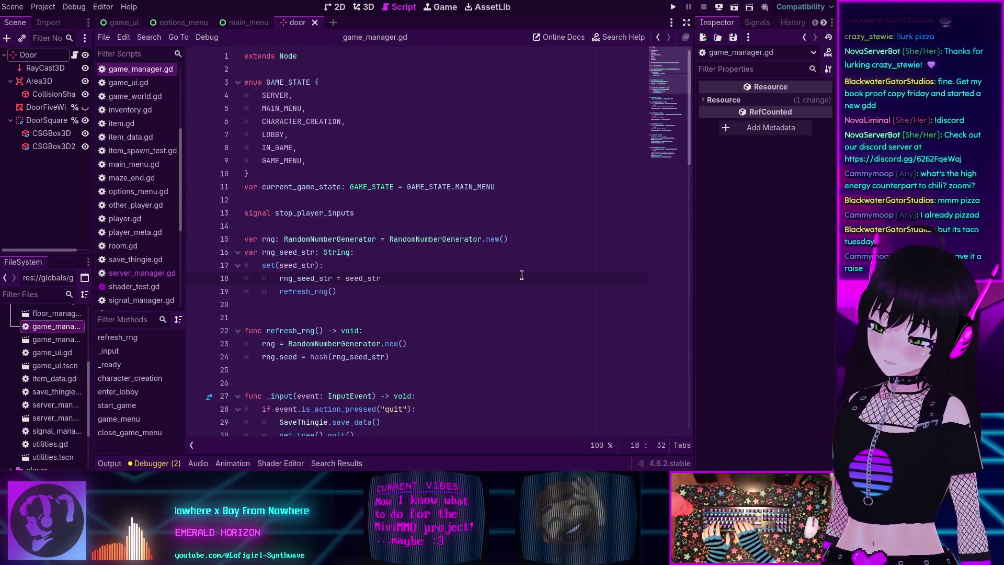
# Step: Search the whole project for 'headless' and jump to game_world.gd's line 9 result
pyautogui.hotkey('ctrl', 'shift', 'f')
pyautogui.write('headless')
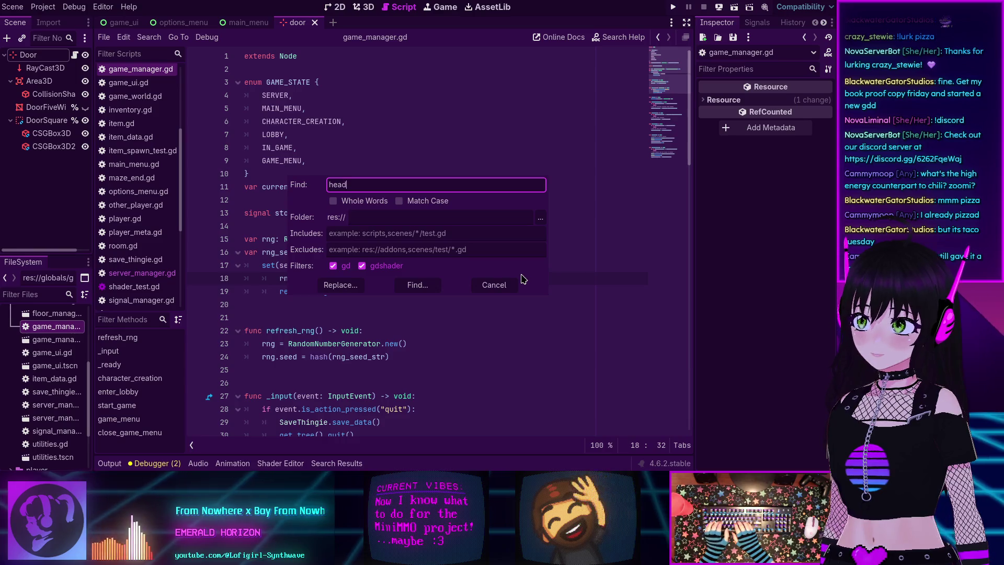
pyautogui.press('Return')
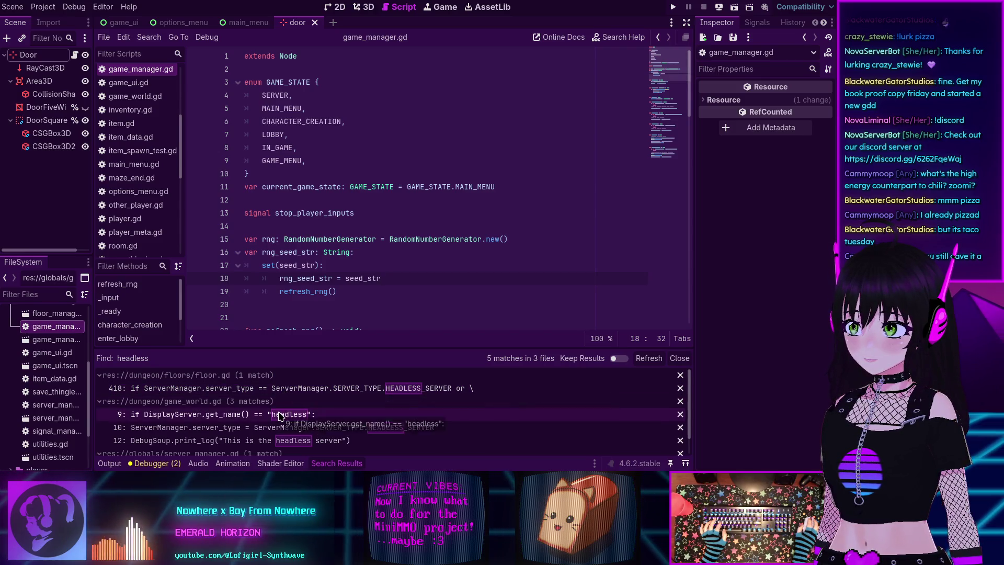
pyautogui.click(285, 414)
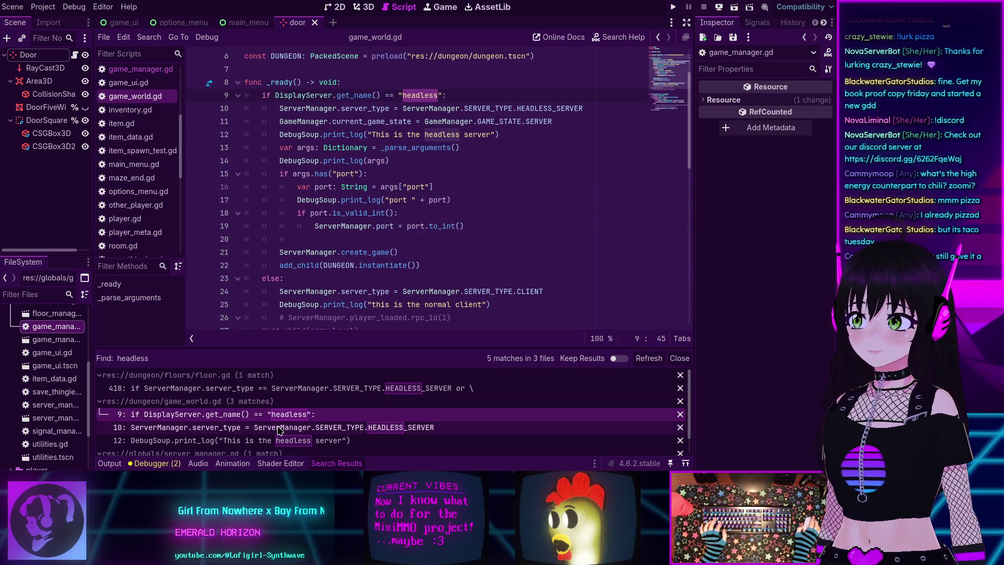
# Step: Highlight every use of args in game_world.gd's headless _ready branch and read through it
pyautogui.scroll(-1, 282, 433)
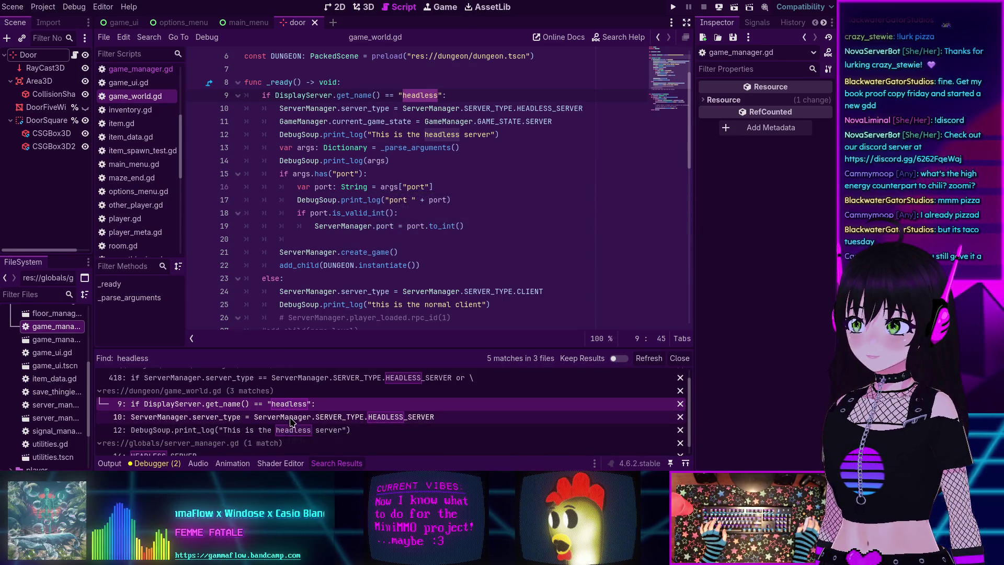
pyautogui.scroll(-1, 287, 426)
pyautogui.scroll(1, 292, 421)
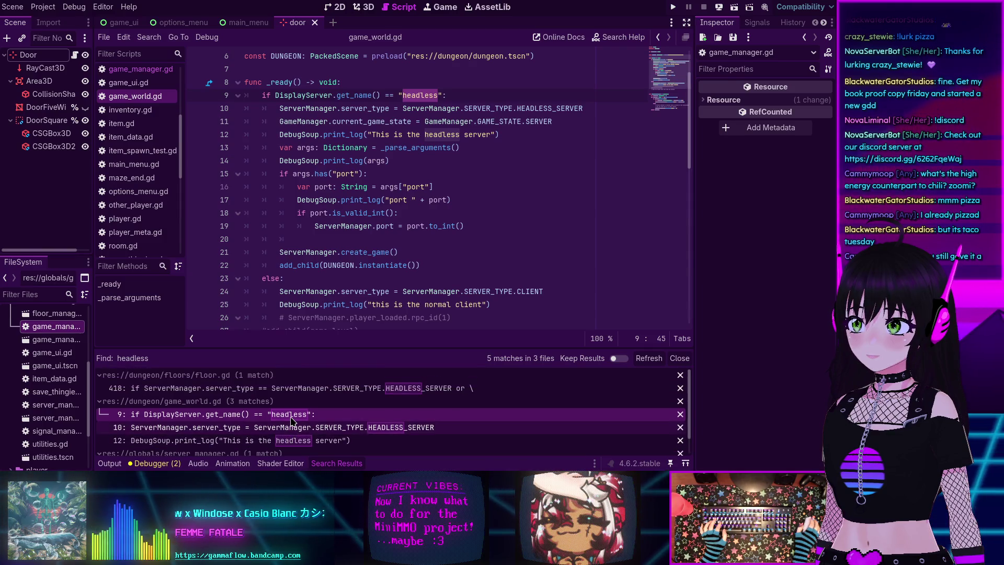
pyautogui.doubleClick(376, 160)
pyautogui.scroll(3, 376, 161)
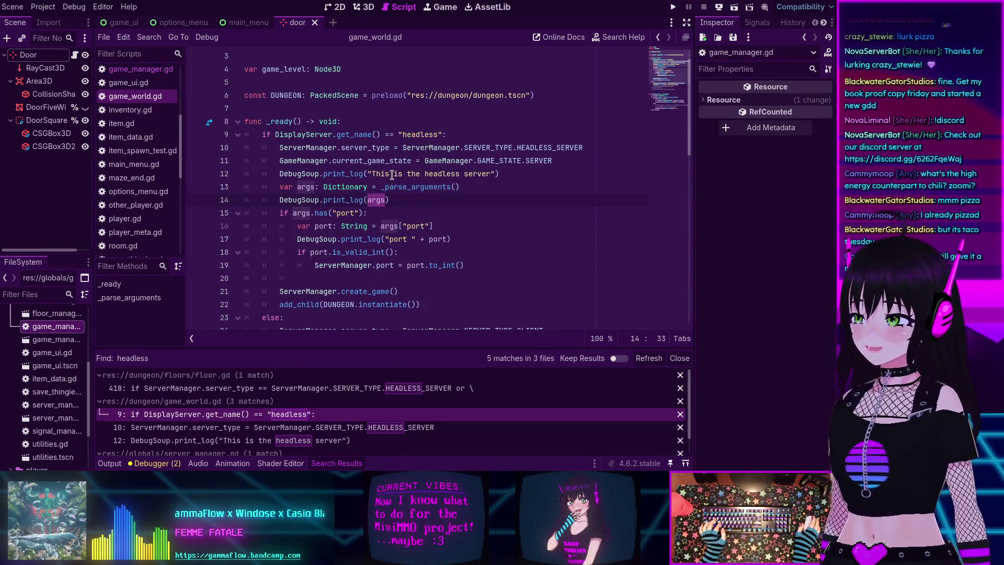
pyautogui.scroll(-3, 392, 173)
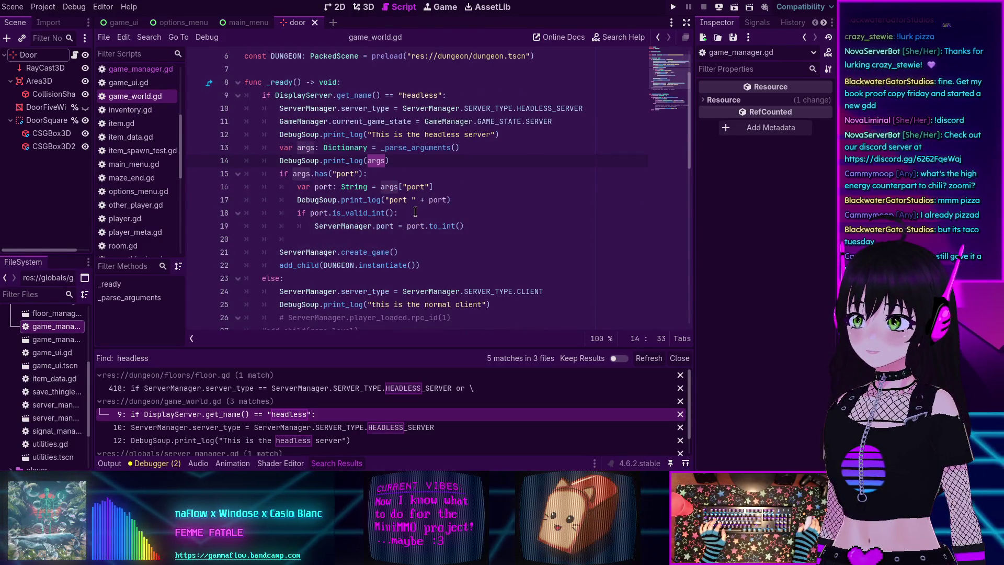
pyautogui.scroll(5, 415, 211)
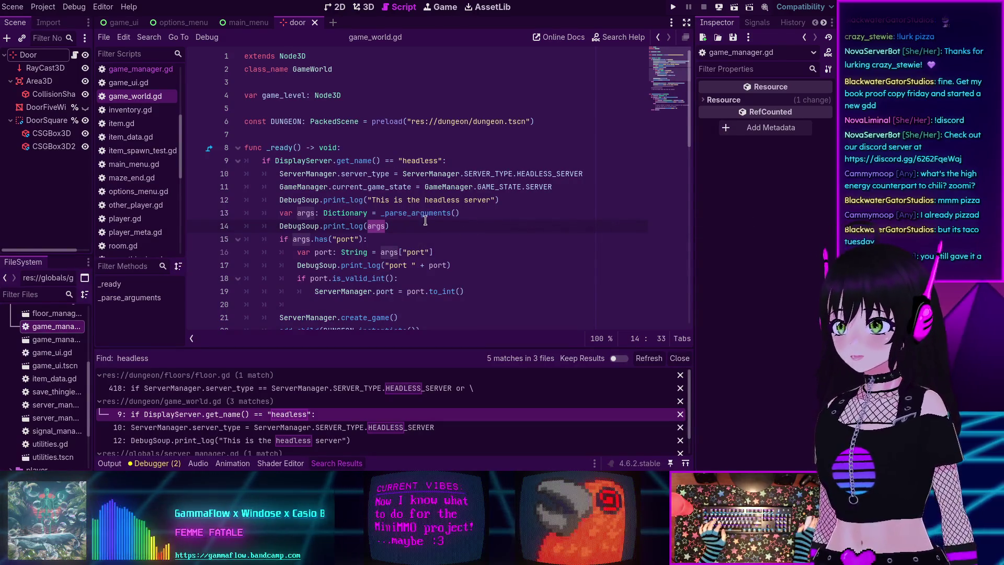
pyautogui.scroll(-3, 425, 220)
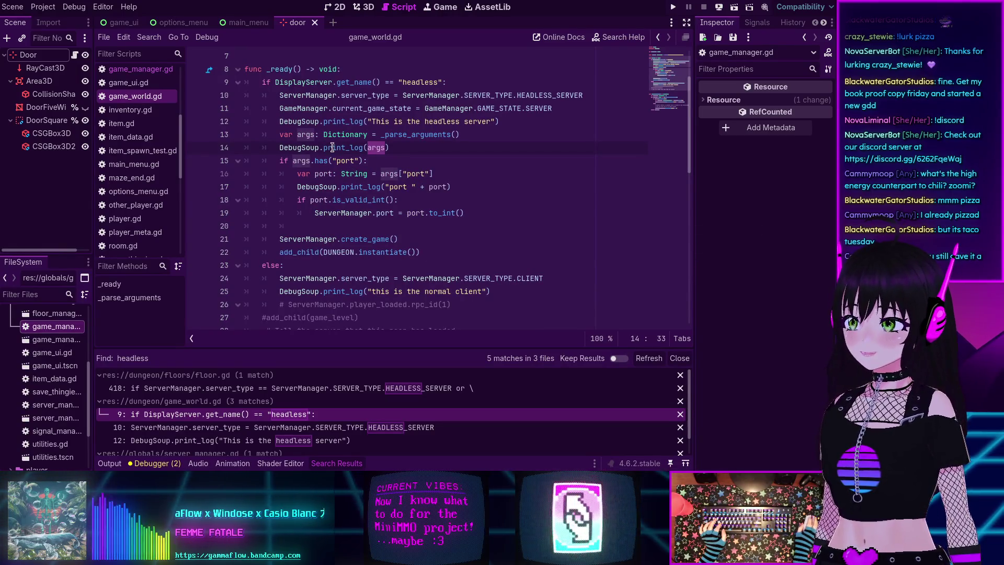
pyautogui.moveTo(332, 148)
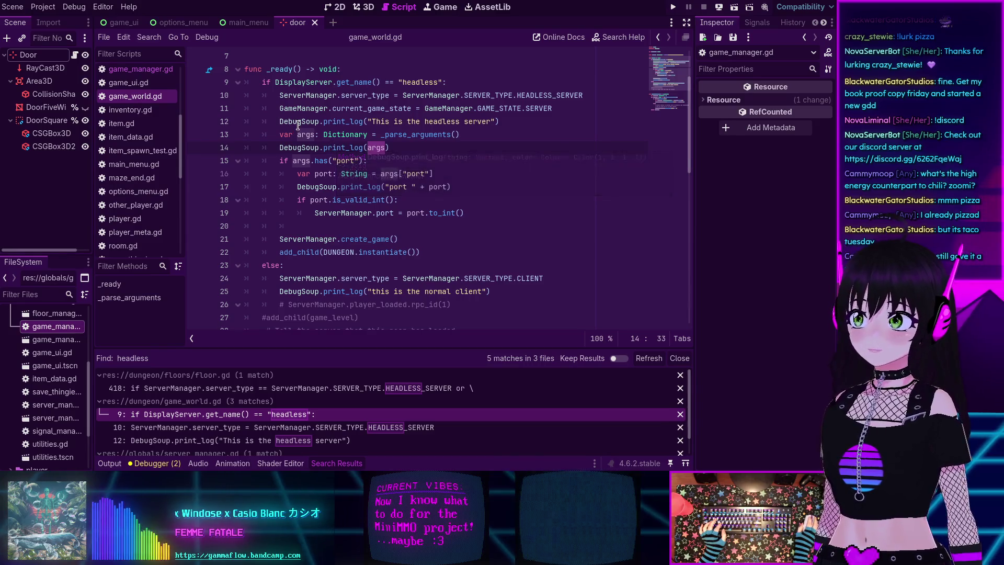
pyautogui.moveTo(298, 125)
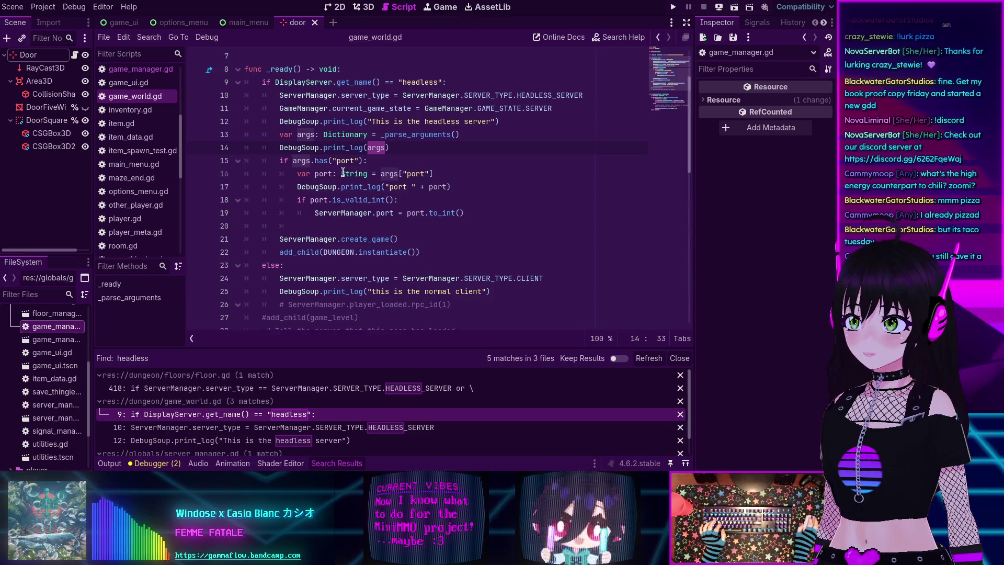
# Step: Add an if args.has("seed"): line above create_game, then start a project search for 'seed'
pyautogui.click(277, 160)
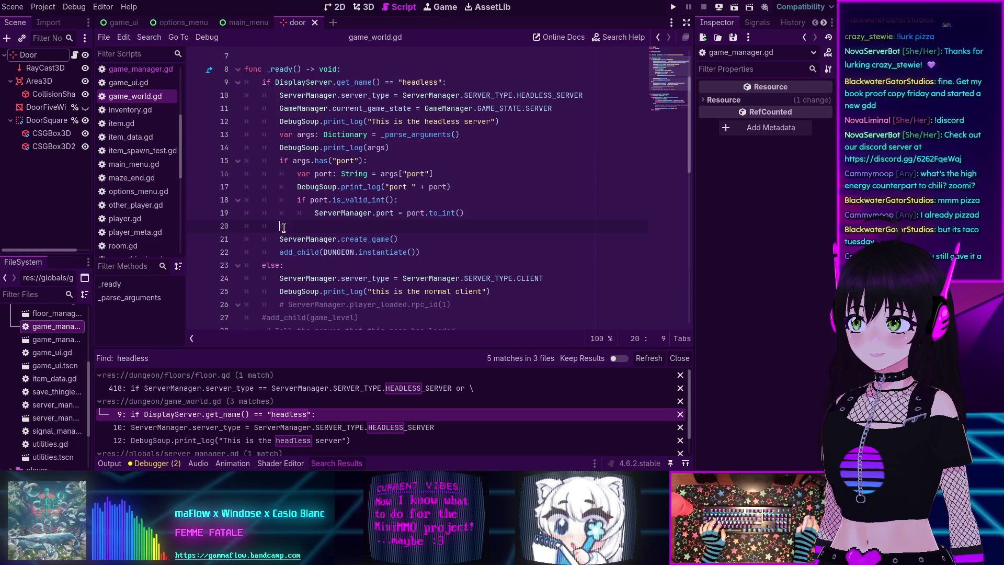
pyautogui.write('if ')
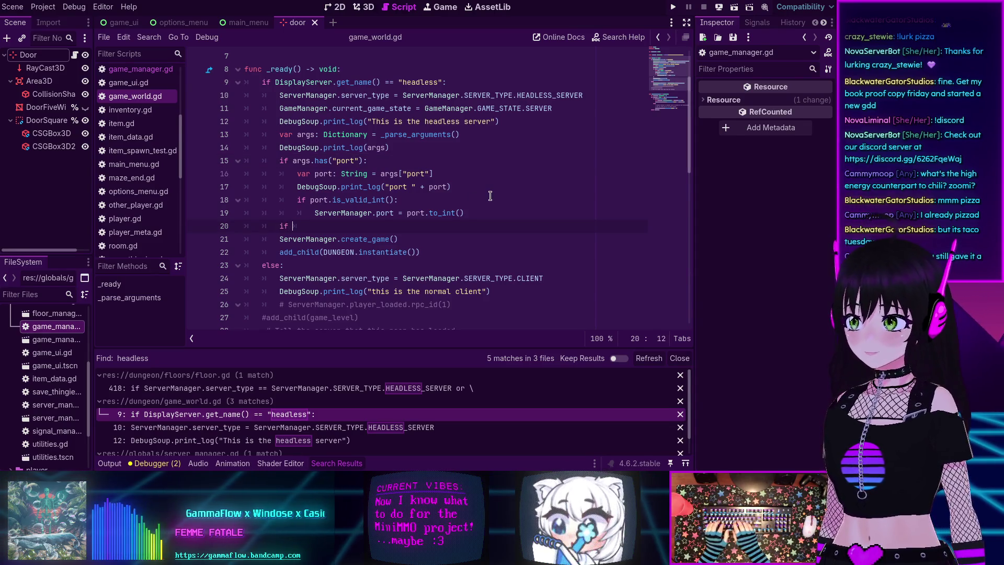
pyautogui.write('args.has')
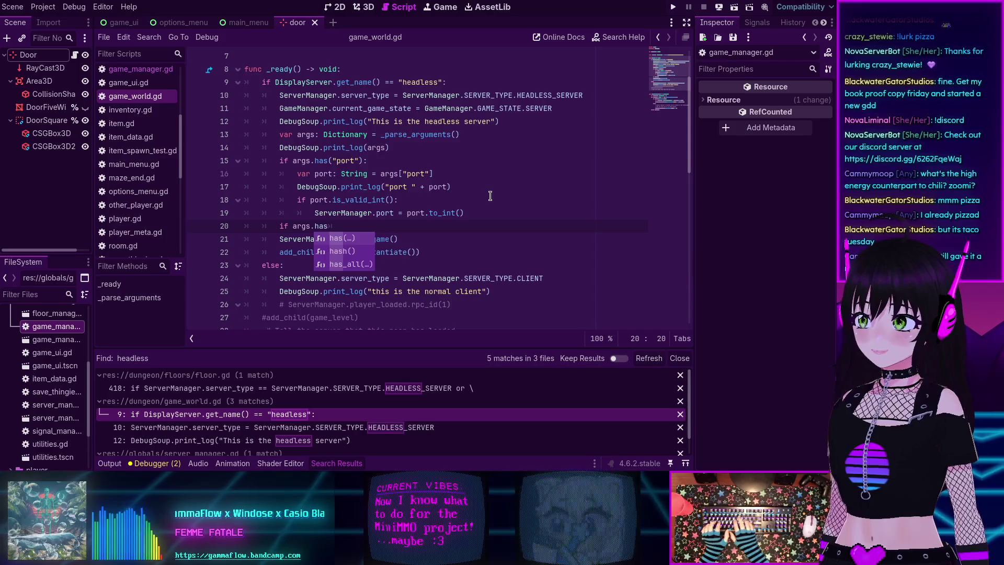
pyautogui.write('("seed"):')
pyautogui.press('Return')
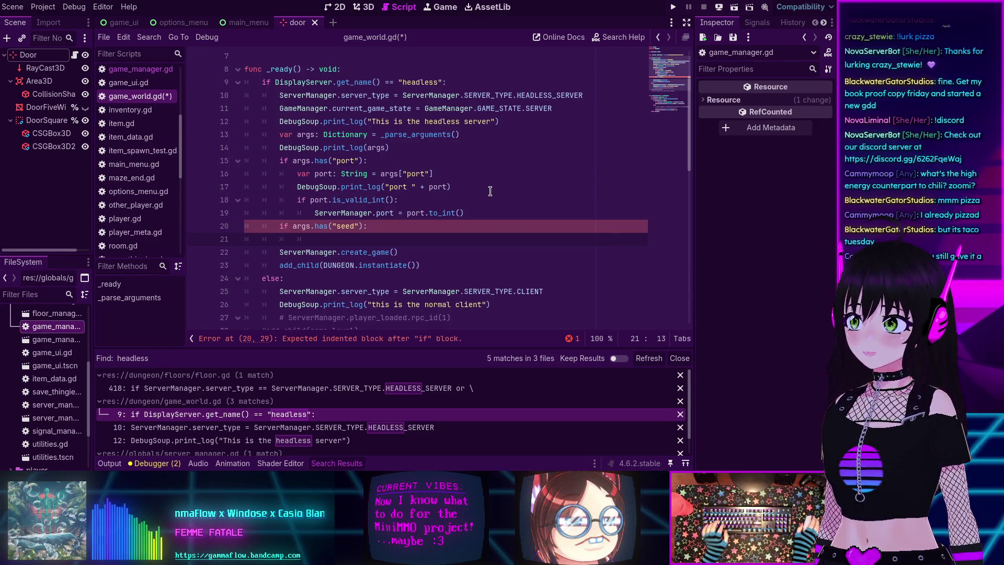
pyautogui.hotkey('ctrl', 'shift', 'f')
pyautogui.write('seed')
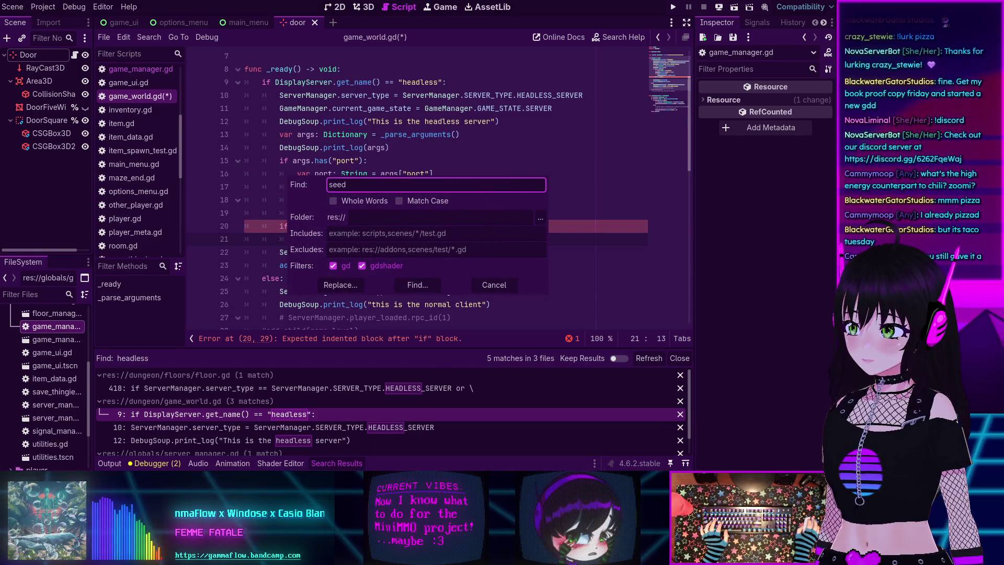
# Step: Run the 'seed' search and scroll through its 32 matches in 4 files
pyautogui.click(412, 290)
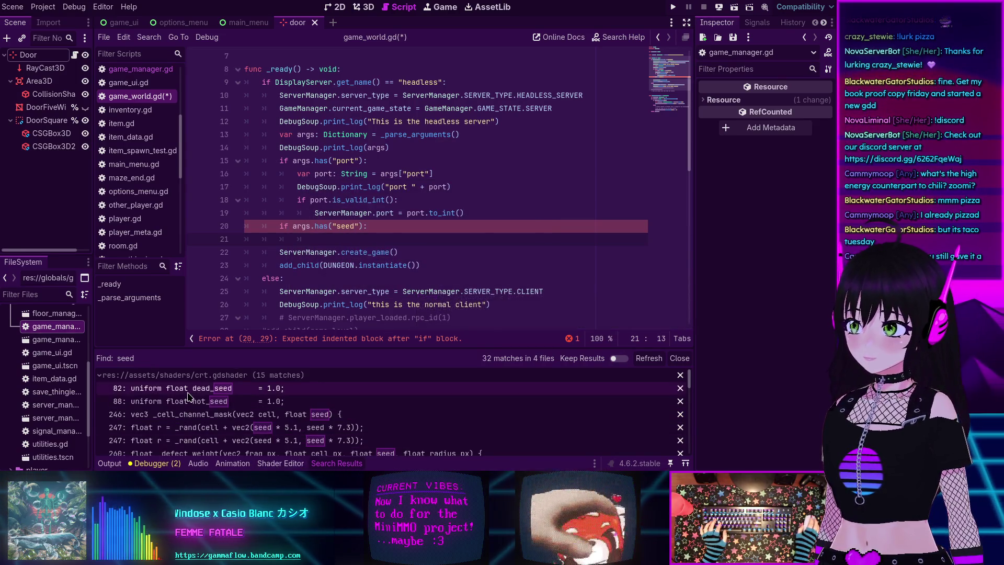
pyautogui.scroll(-2, 188, 400)
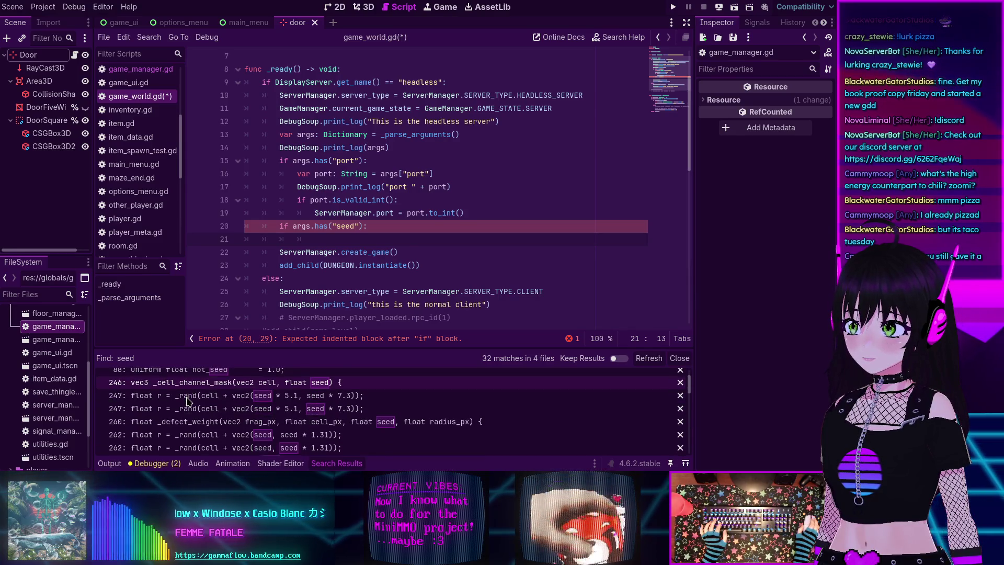
pyautogui.scroll(-10, 188, 400)
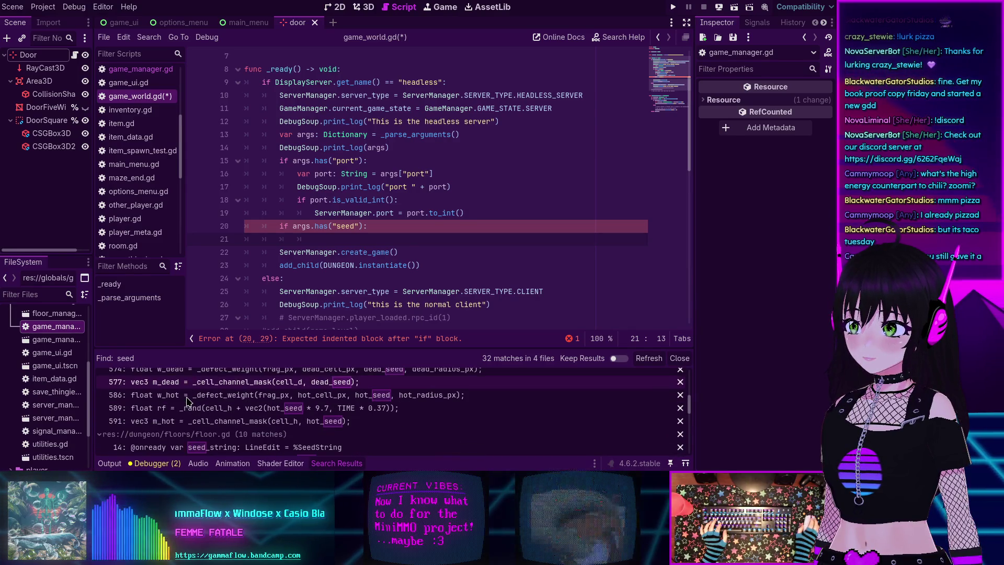
pyautogui.scroll(-2, 193, 408)
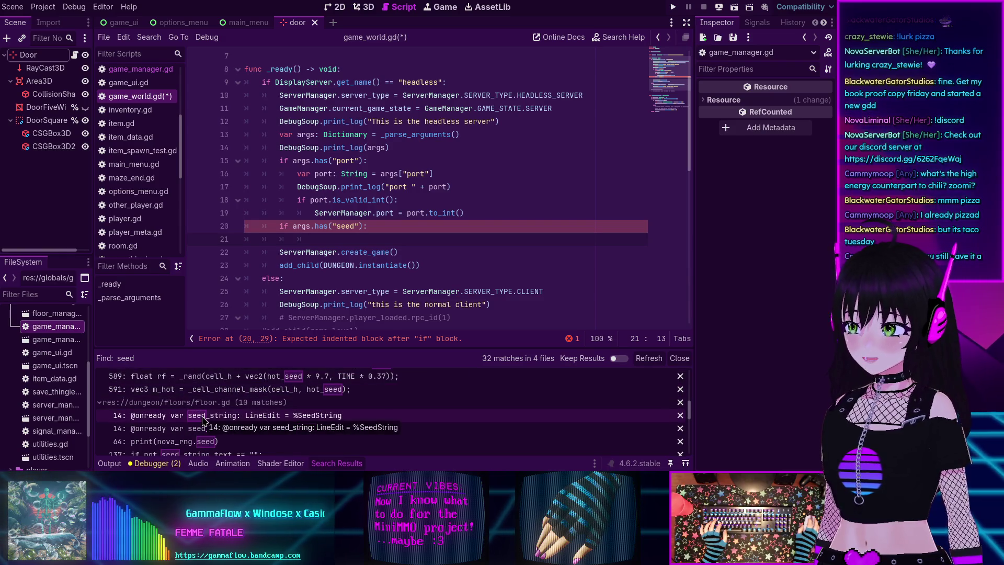
pyautogui.scroll(-1, 204, 422)
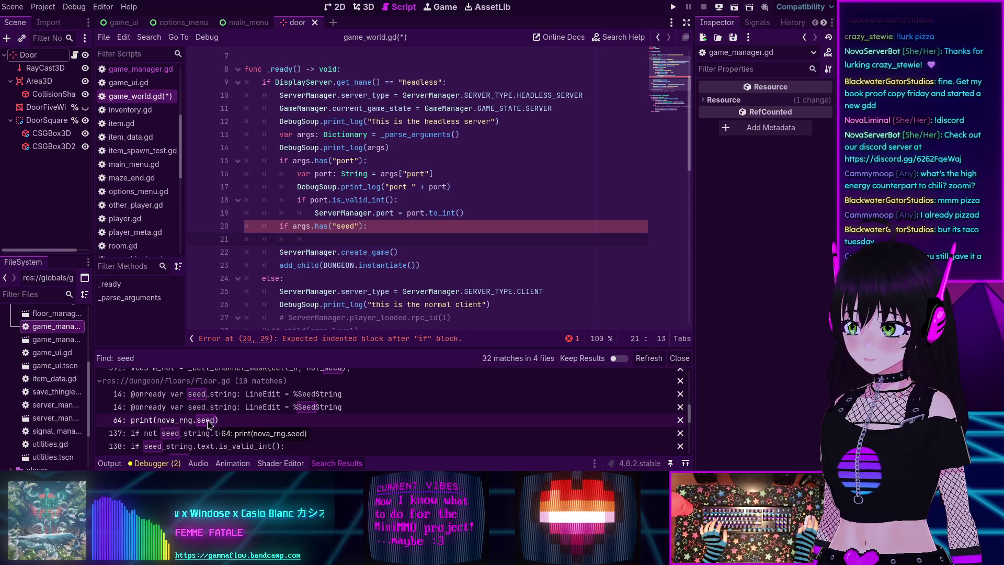
# Step: Open floor.gd at line 64, where nova_rng.seed is printed, and read the surrounding code
pyautogui.click(206, 421)
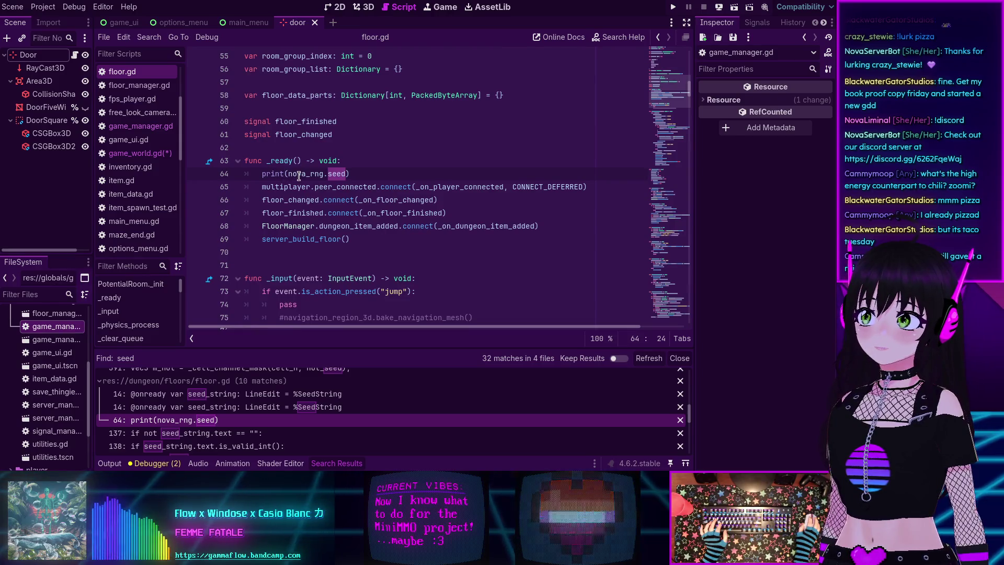
pyautogui.moveTo(298, 175)
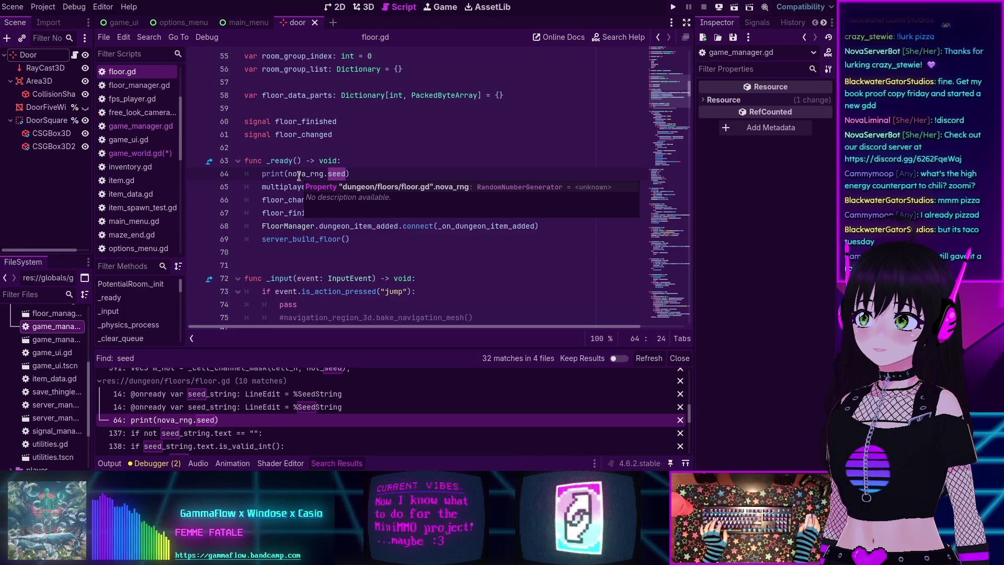
pyautogui.scroll(2, 299, 176)
pyautogui.scroll(3, 298, 175)
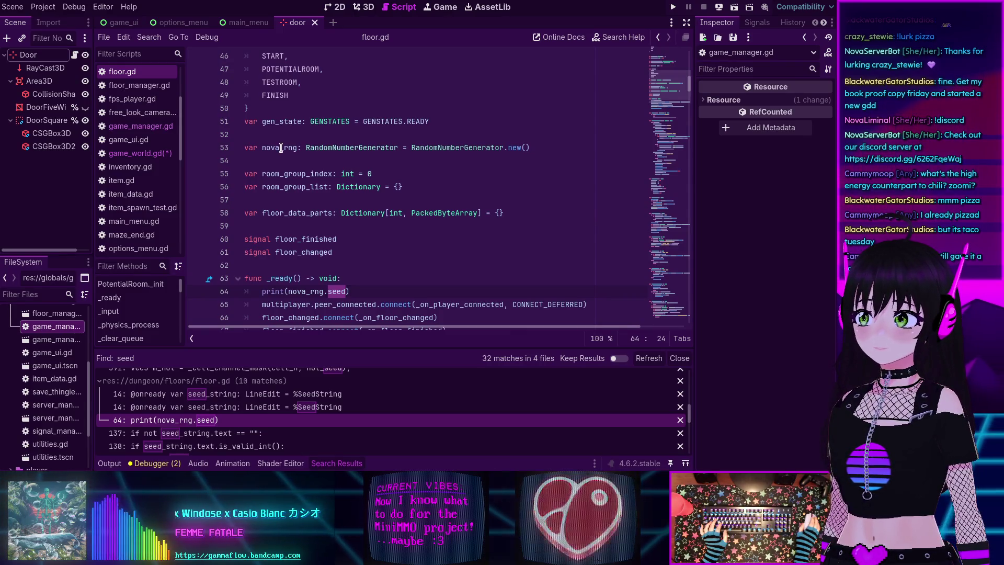
pyautogui.scroll(-4, 281, 148)
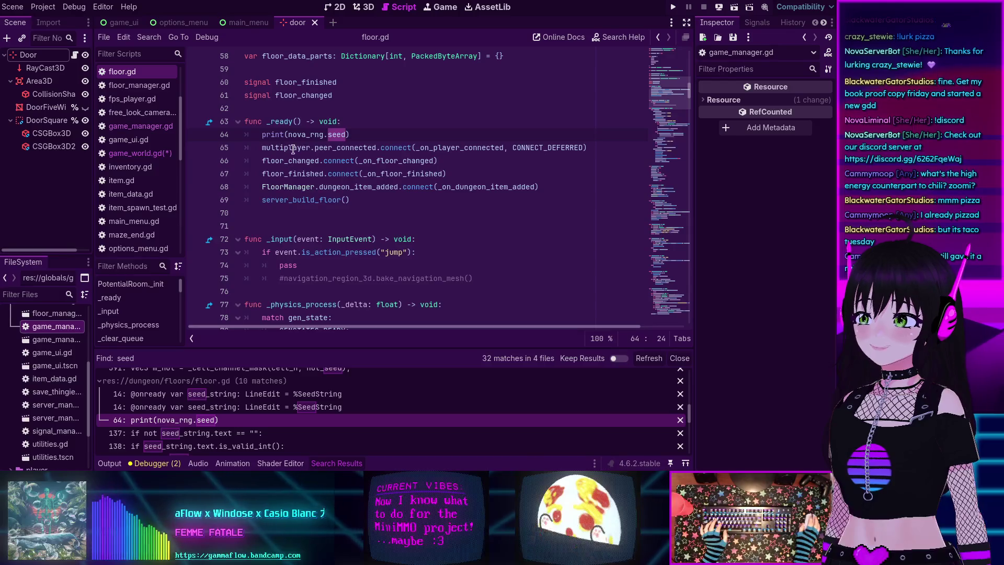
pyautogui.moveTo(305, 135)
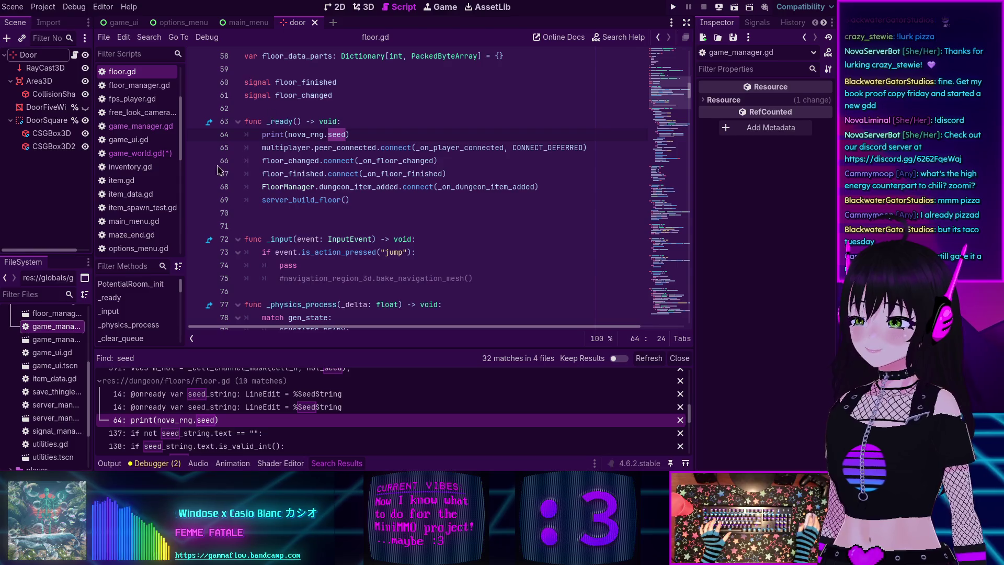
pyautogui.moveTo(266, 131)
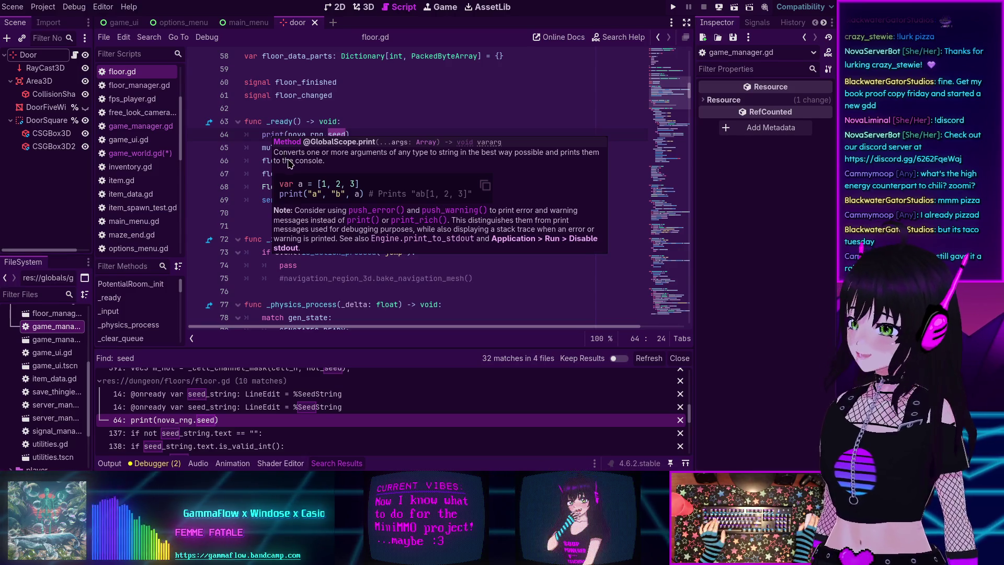
pyautogui.scroll(-3, 321, 178)
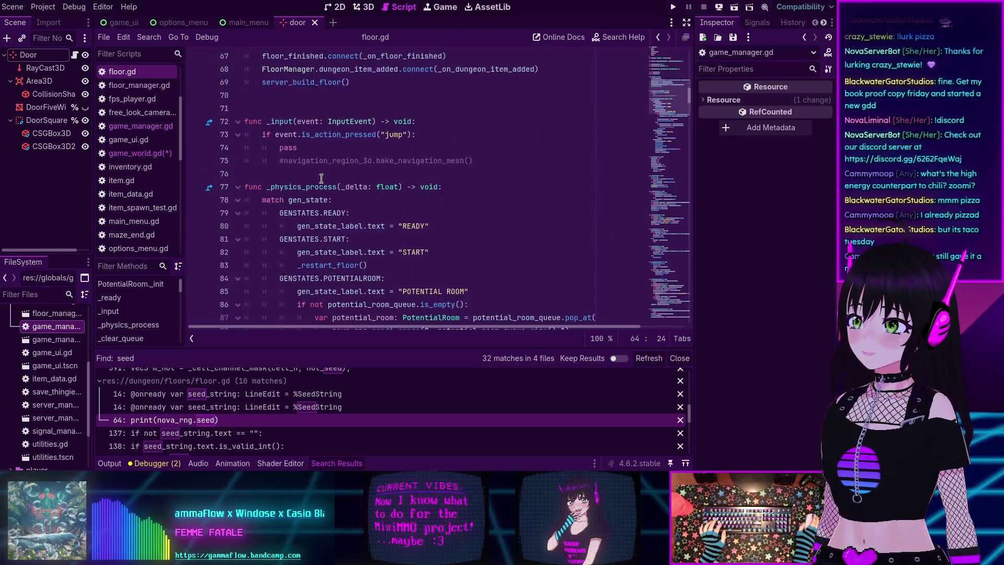
pyautogui.scroll(3, 375, 203)
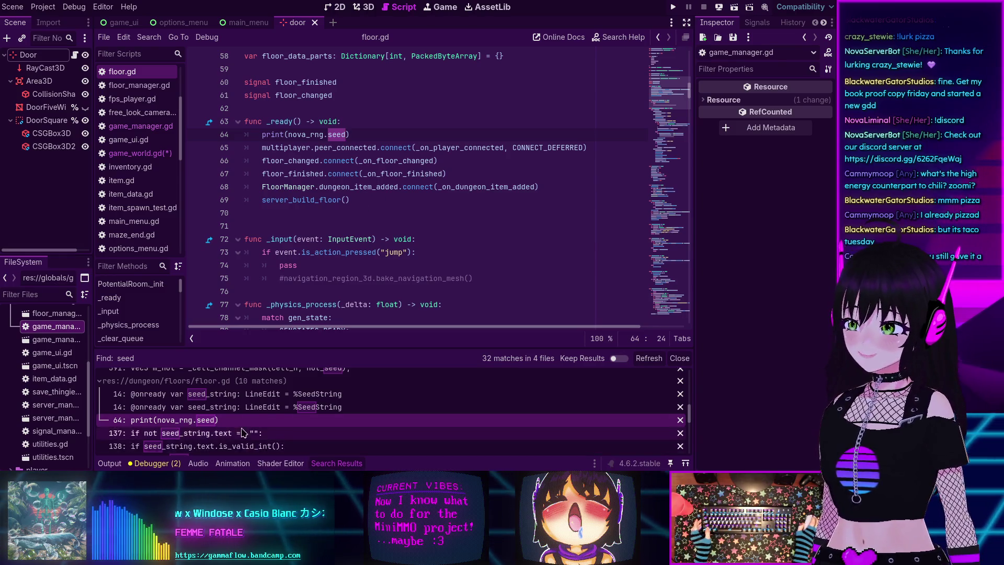
pyautogui.scroll(-2, 243, 431)
pyautogui.scroll(-2, 243, 431)
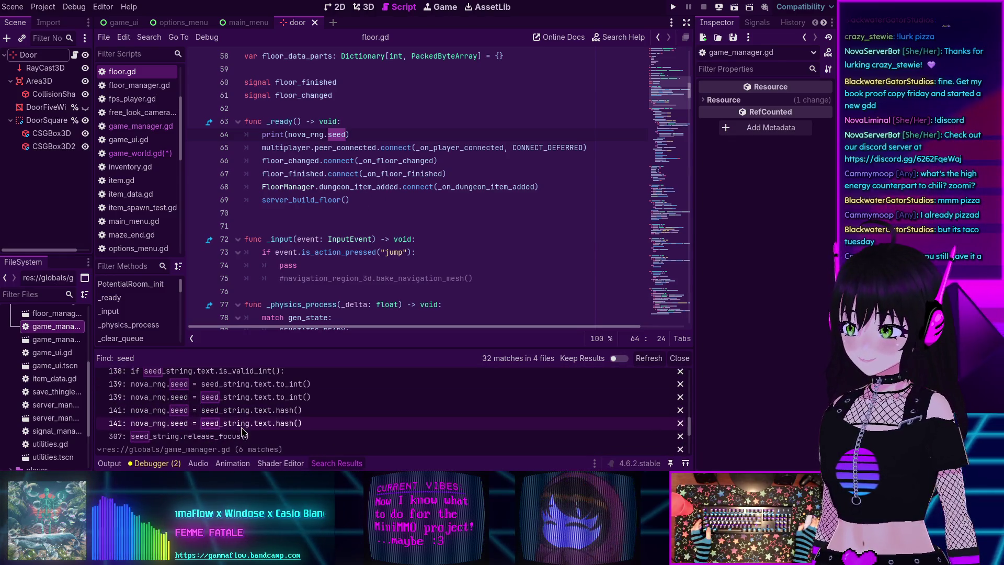
# Step: Jump to floor.gd line 139 assigning nova_rng.seed, then return to game_world.gd
pyautogui.click(212, 385)
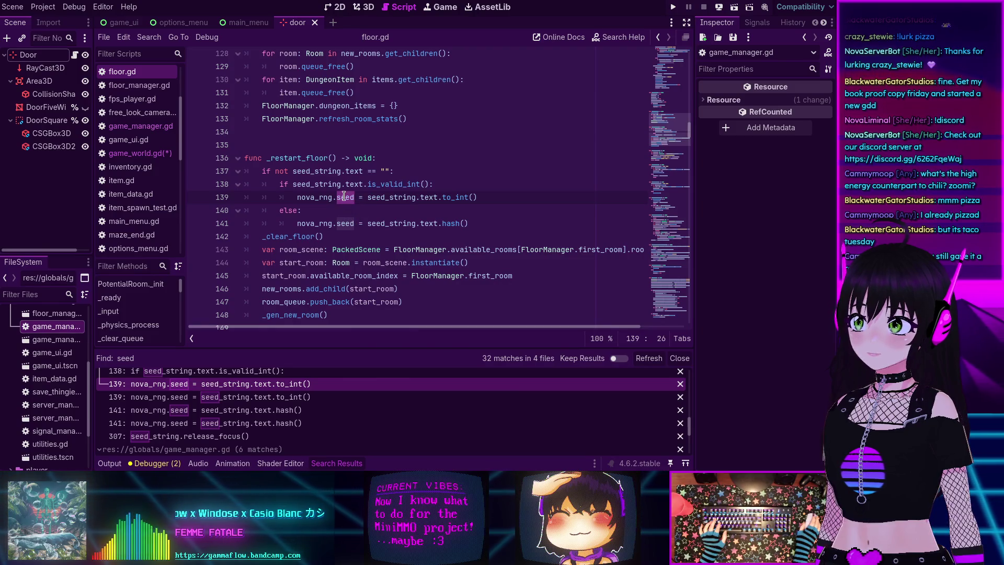
pyautogui.moveTo(344, 196)
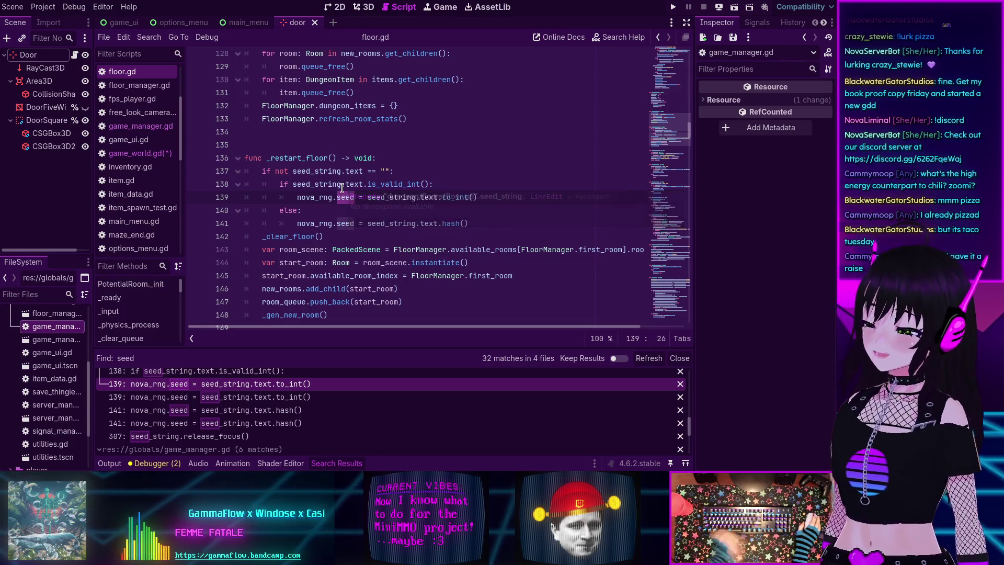
pyautogui.click(141, 154)
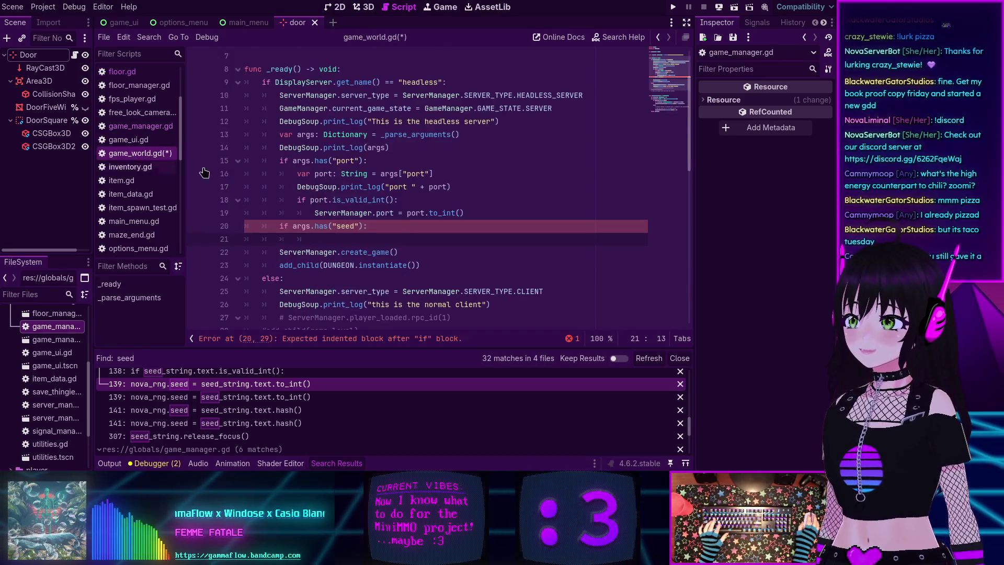
# Step: Delete the empty seed check on lines 20–21 of game_world.gd and save the script
pyautogui.moveTo(313, 239); pyautogui.dragTo(274, 224)
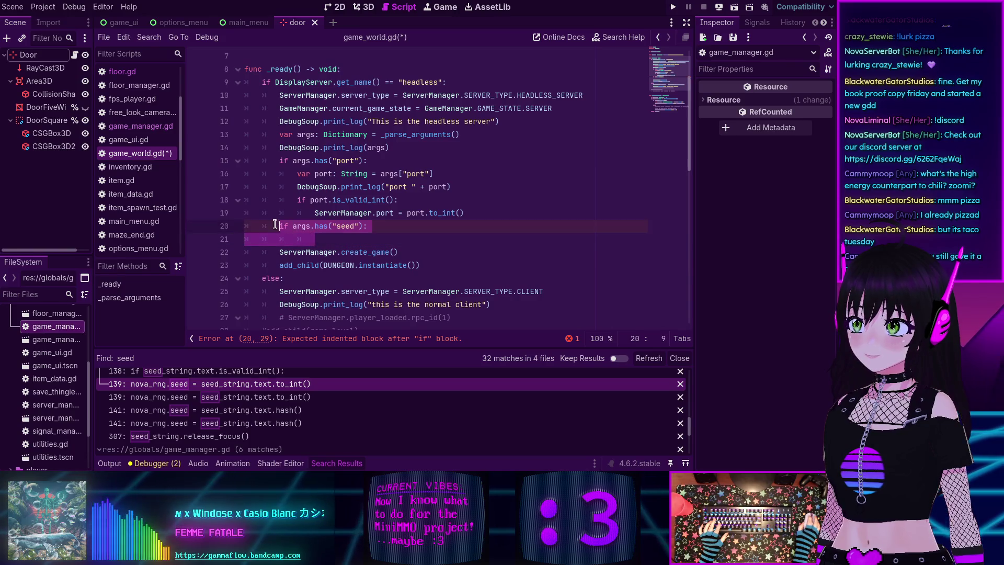
pyautogui.press('BackSpace')
pyautogui.press('BackSpace')
pyautogui.press('BackSpace')
pyautogui.press('BackSpace')
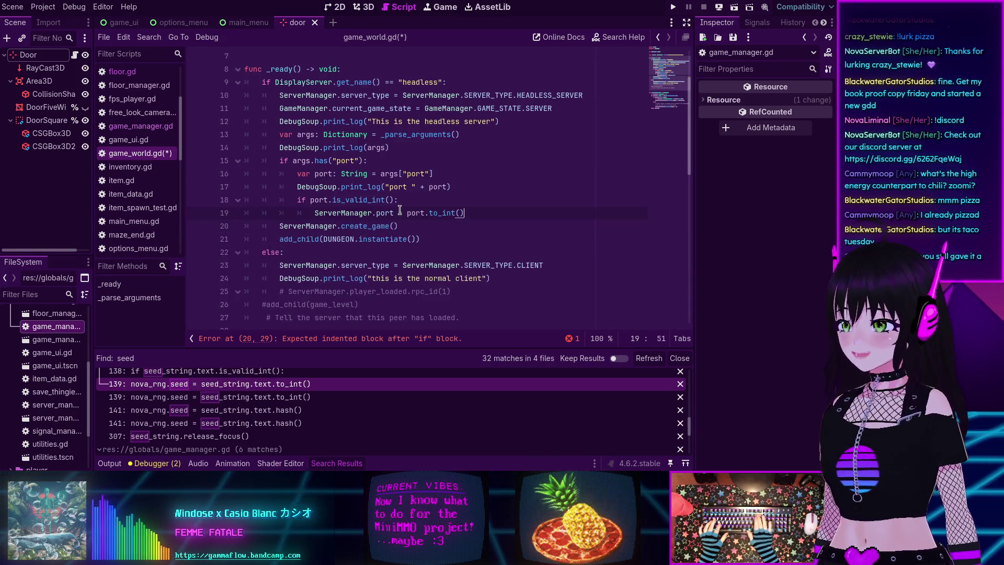
pyautogui.hotkey('ctrl', 's')
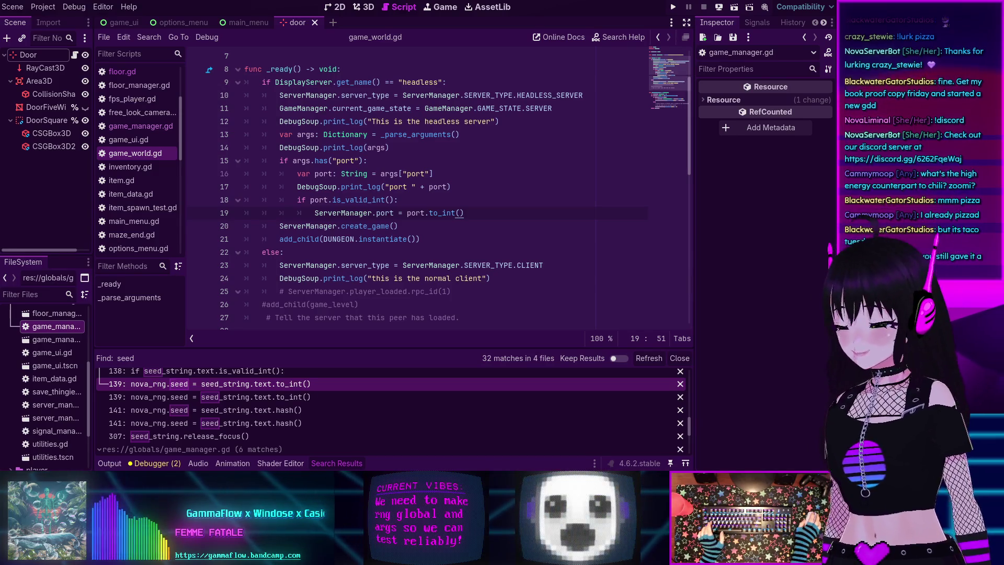
pyautogui.click(386, 252)
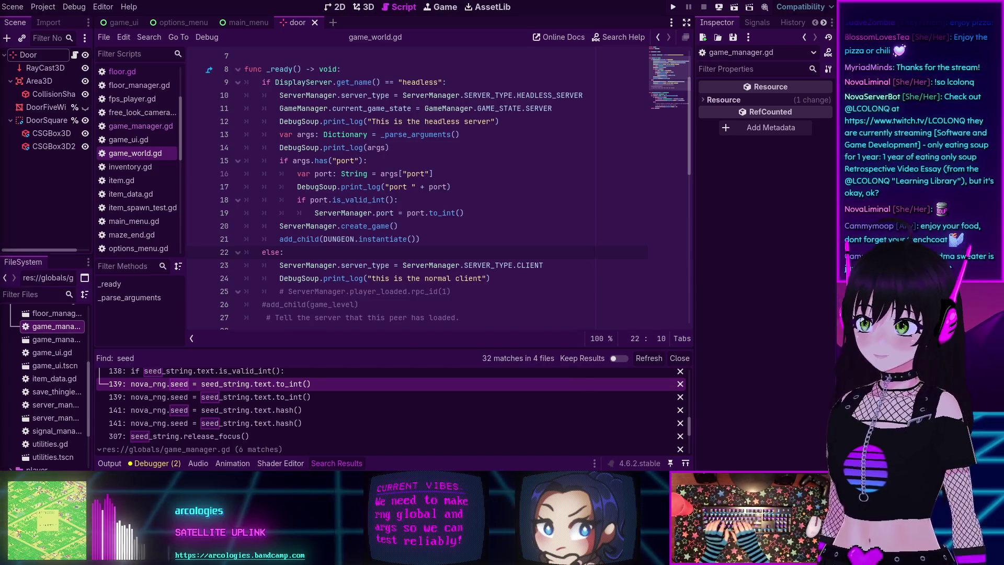
# Step: Open the emoji picker over the editor and search for 'soup'
pyautogui.press('super+period')
pyautogui.write('soup')
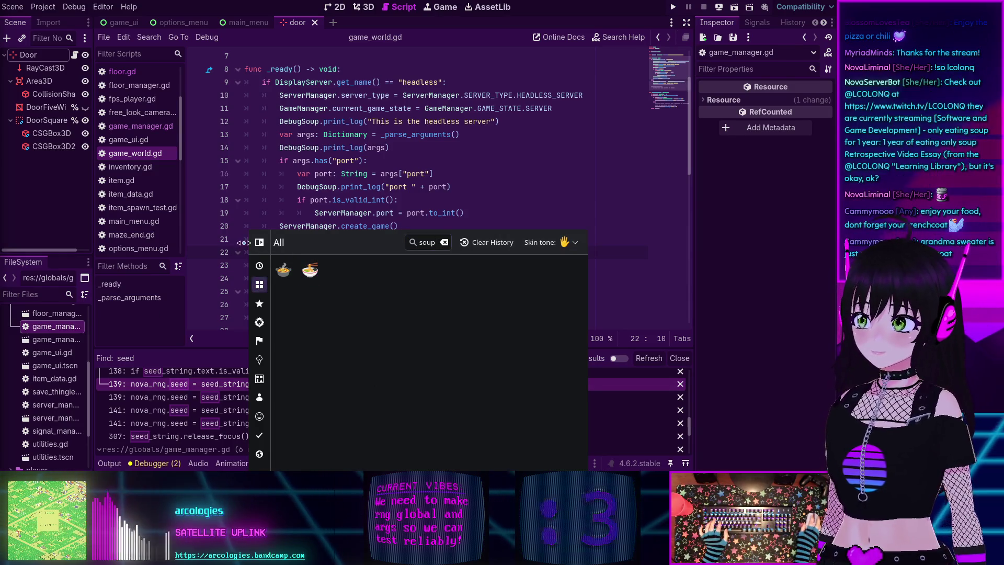
# Step: Copy the first result from the 'soup' emoji search to the clipboard
pyautogui.click(283, 270)
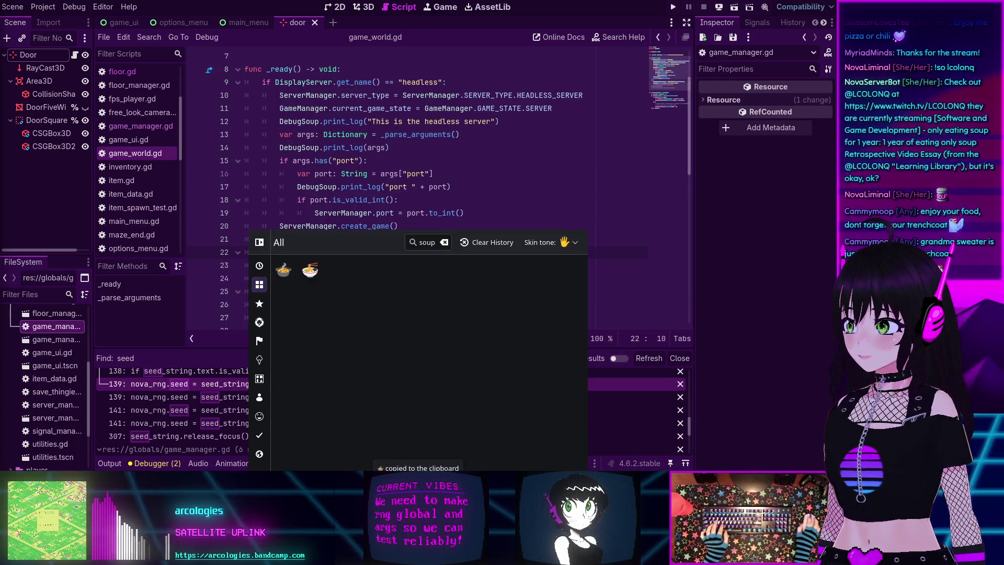